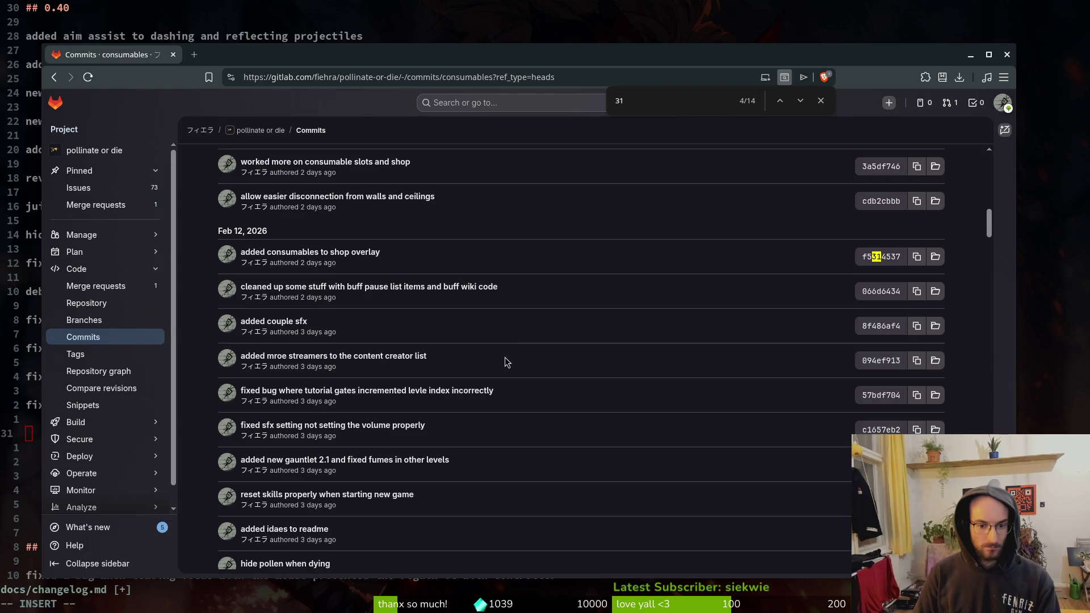
# Step: Add a changelog entry for the fix to how the game handles level indexing
pyautogui.hotkey('alt', 'Tab')
pyautogui.write('fixe')
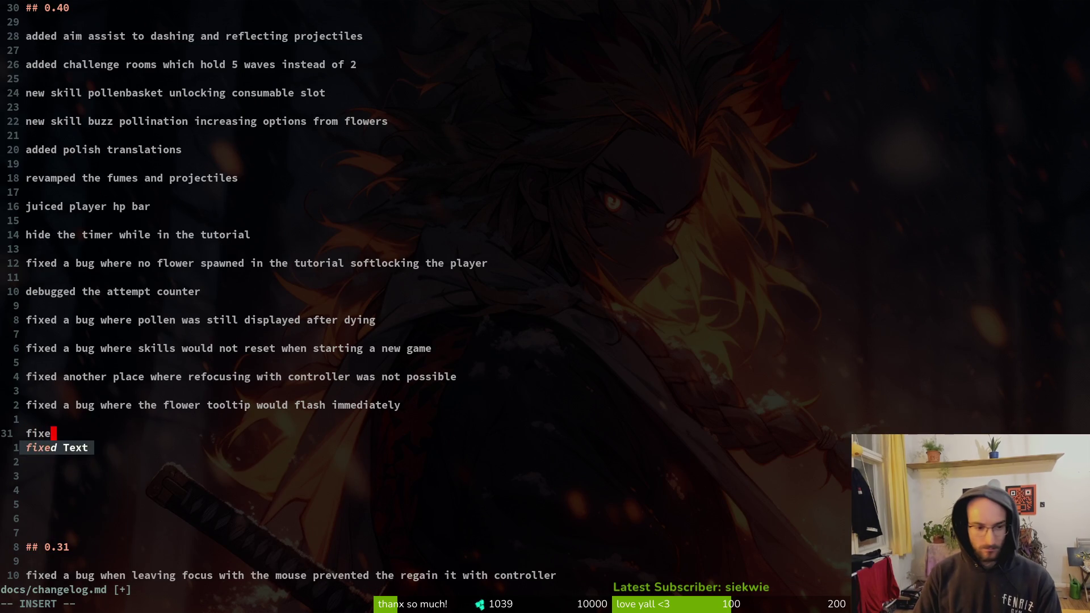
pyautogui.write('d a bug wh')
pyautogui.press('BackSpace')
pyautogui.press('BackSpace')
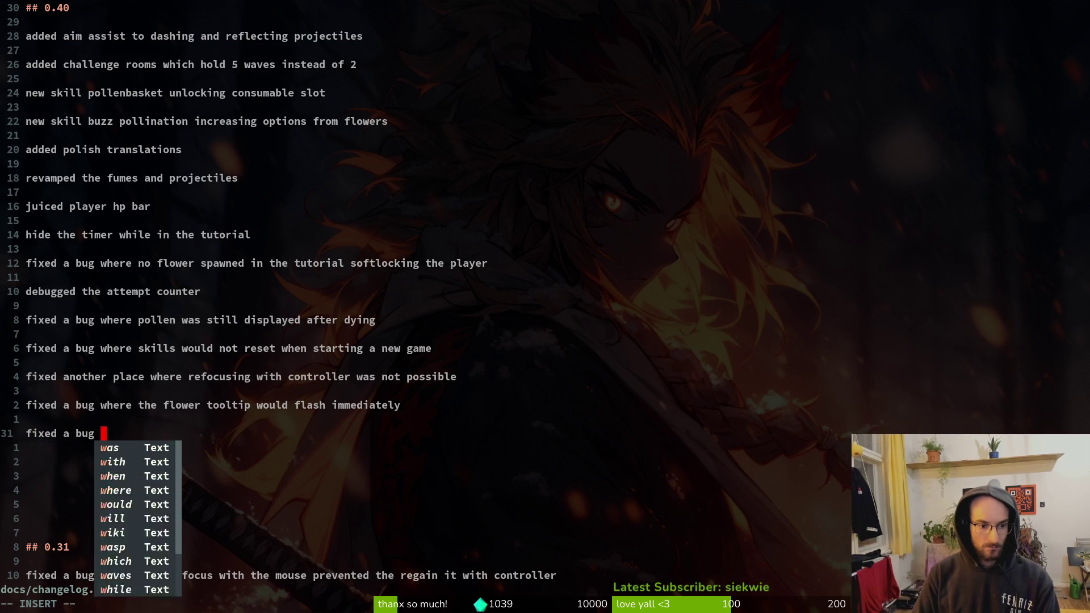
pyautogui.write('how the game')
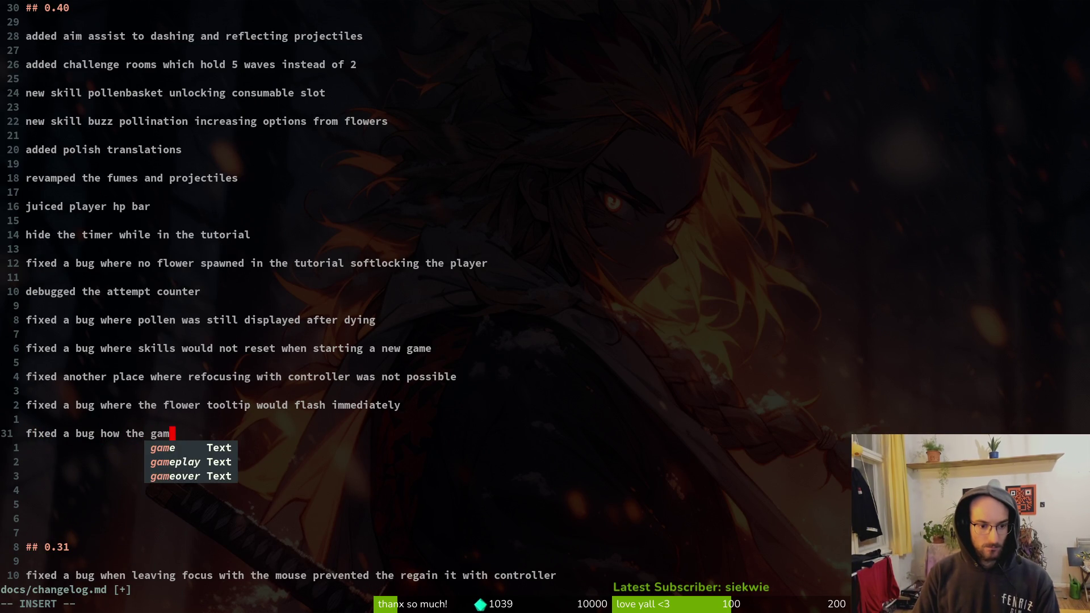
pyautogui.write(' handles le')
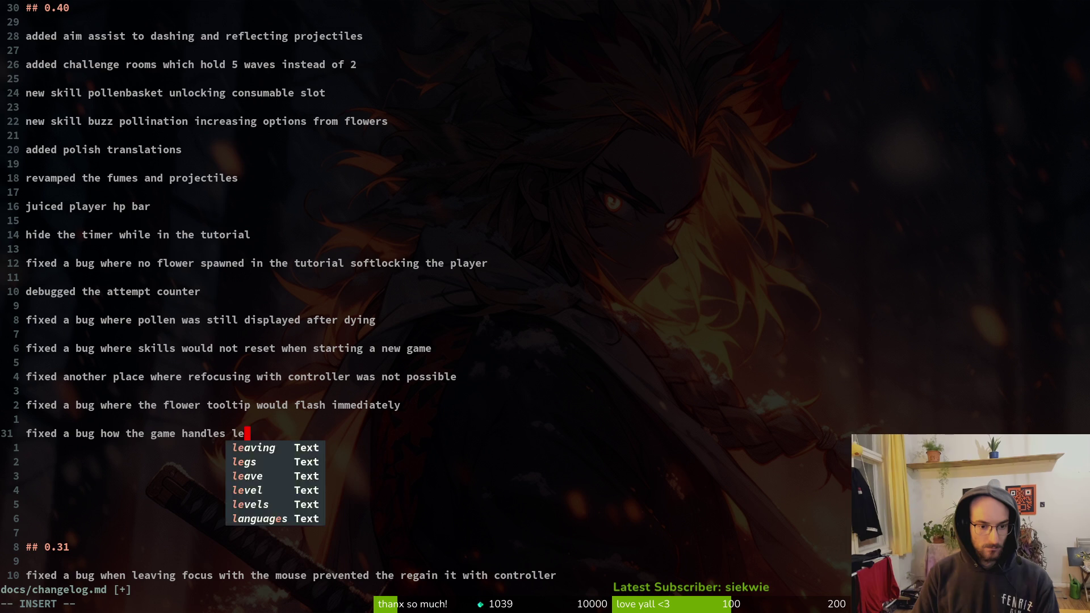
pyautogui.write('vel indexing')
pyautogui.press('Return')
pyautogui.press('Return')
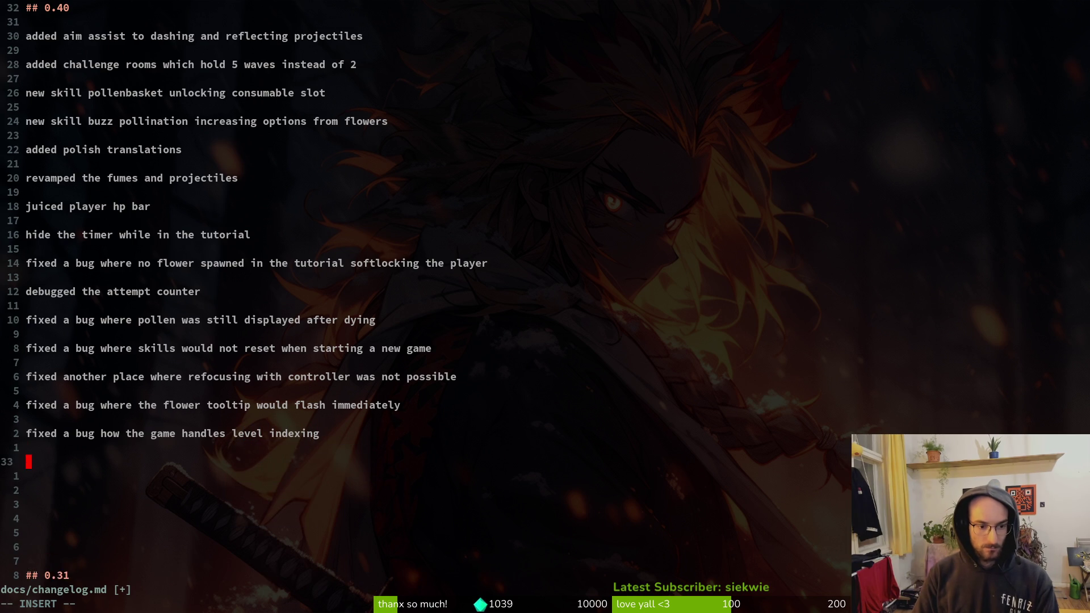
# Step: After checking the commit history, add 'added vfx when dash chaining' below the polish translations entry
pyautogui.hotkey('alt', 'Tab')
pyautogui.scroll(-3, 581, 403)
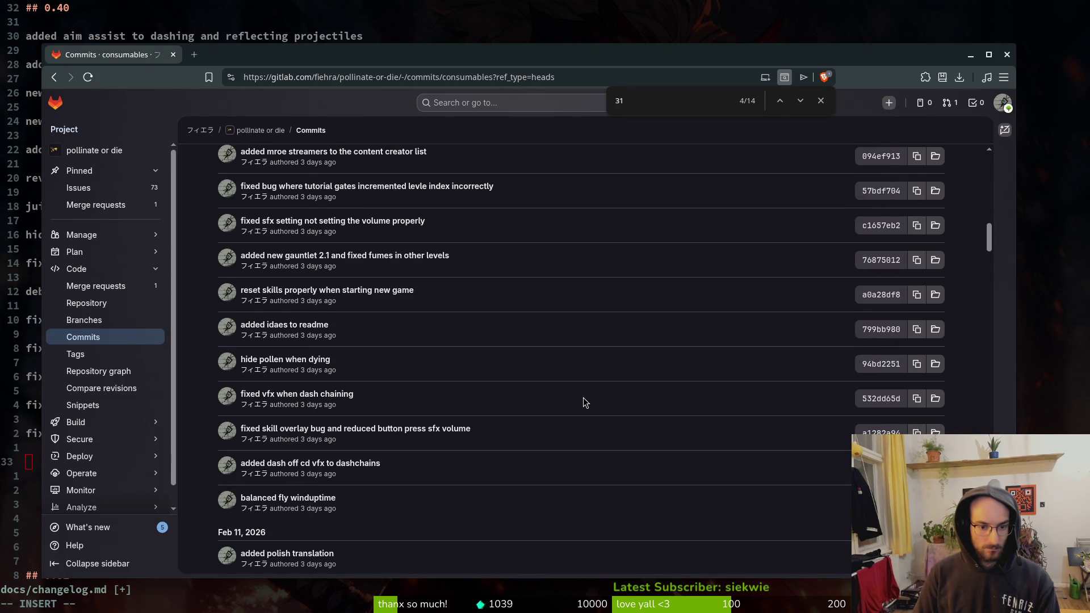
pyautogui.hotkey('alt', 'Tab')
pyautogui.write('adde')
pyautogui.press('BackSpace')
pyautogui.press('BackSpace')
pyautogui.press('BackSpace')
pyautogui.press('BackSpace')
pyautogui.press('BackSpace')
pyautogui.click(156, 164)
pyautogui.write('of')
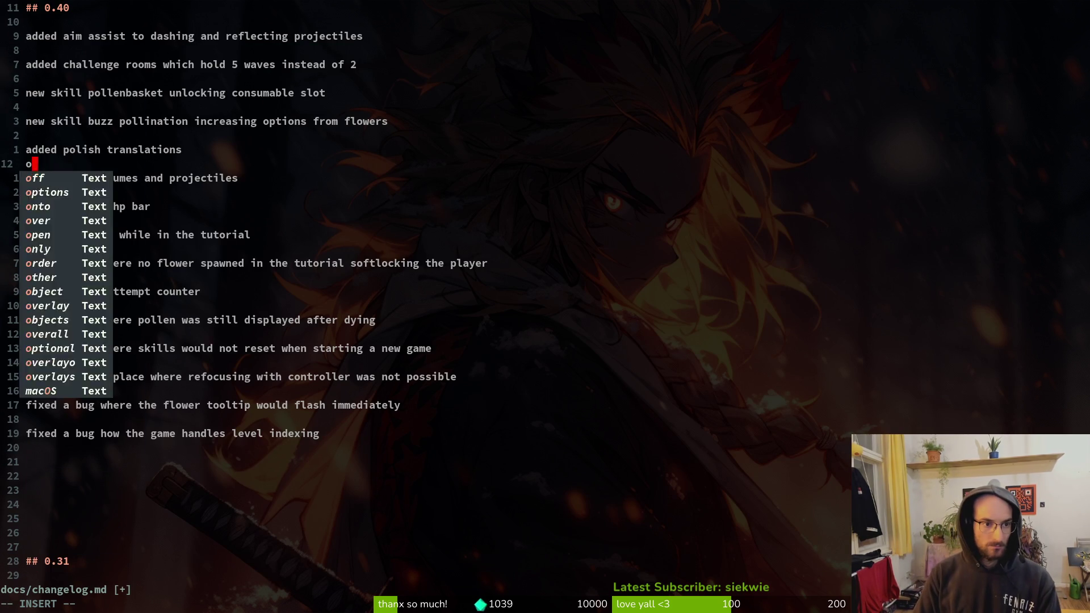
pyautogui.press('BackSpace')
pyautogui.press('BackSpace')
pyautogui.press('Return')
pyautogui.write('added v')
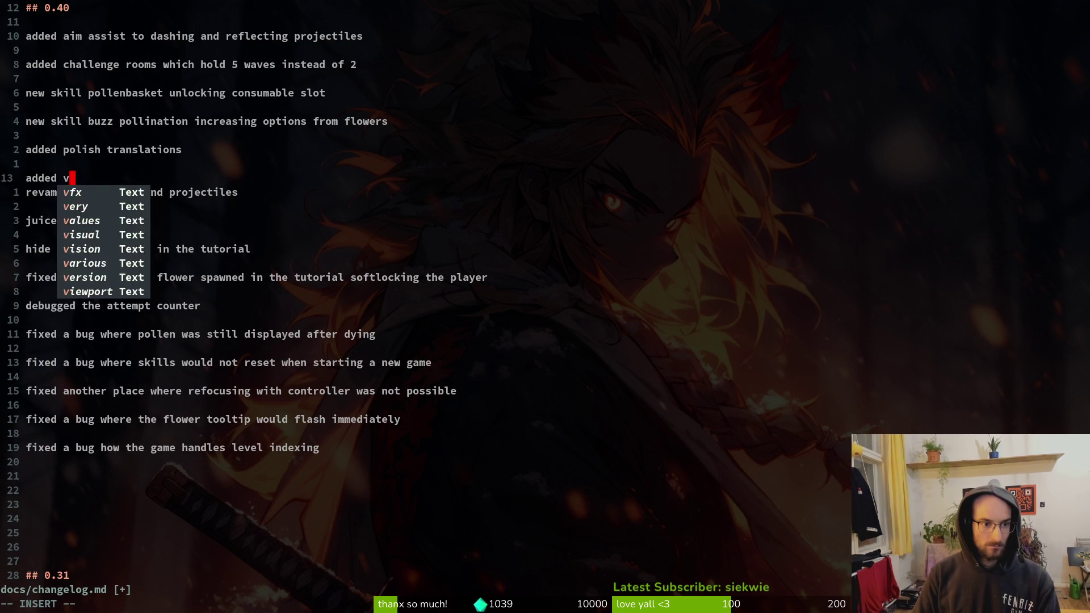
pyautogui.write('fx when dash chaining')
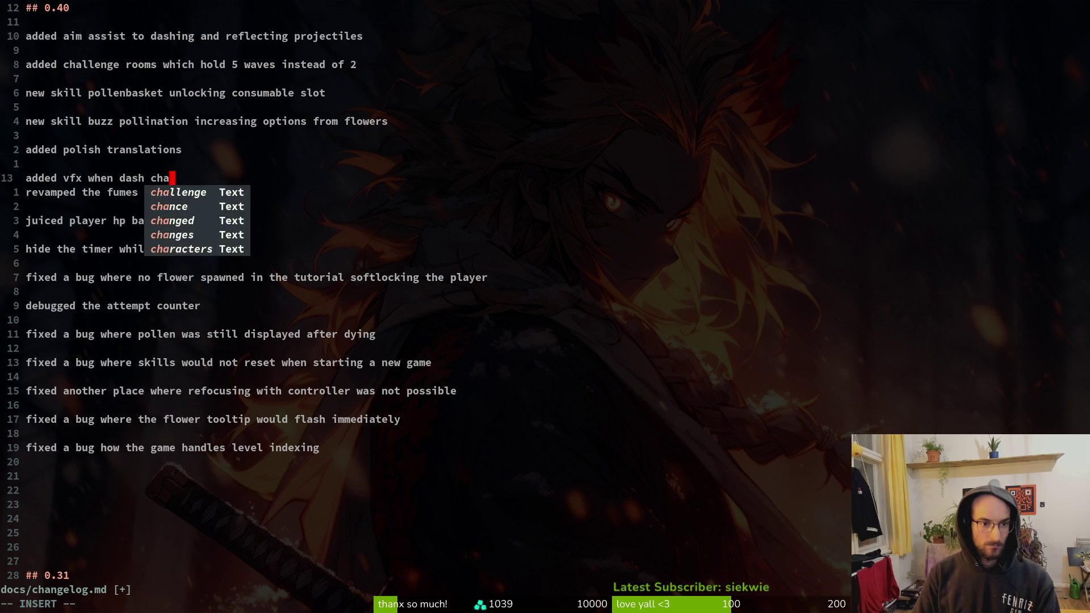
pyautogui.press('Return')
# Step: Save the changelog with :w and review the commit history again
pyautogui.press('Escape')
pyautogui.write(':w')
pyautogui.press('Return')
pyautogui.hotkey('alt', 'Tab')
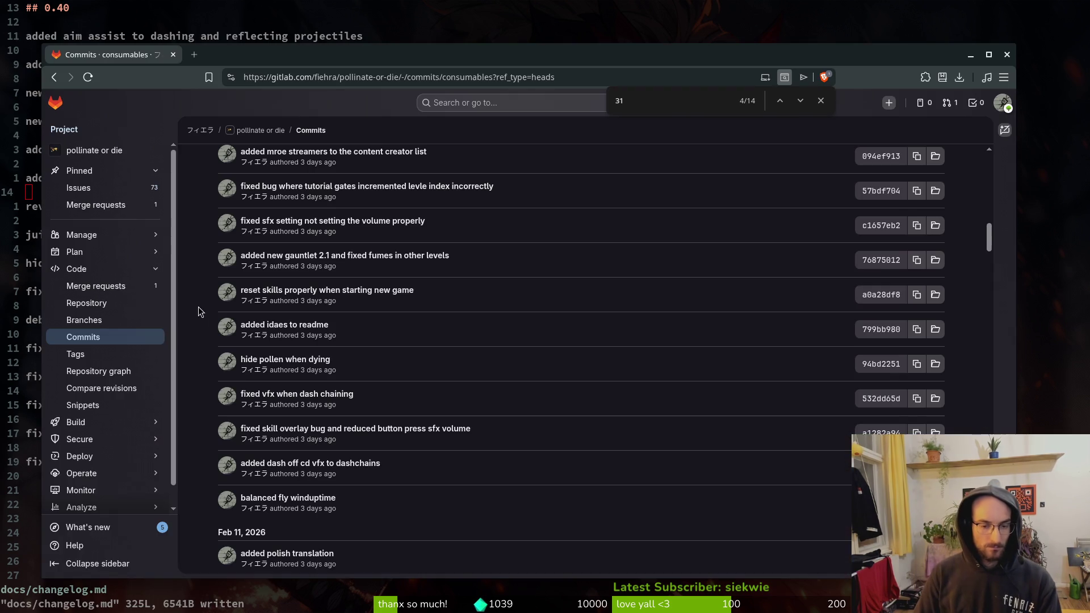
pyautogui.scroll(-2, 444, 424)
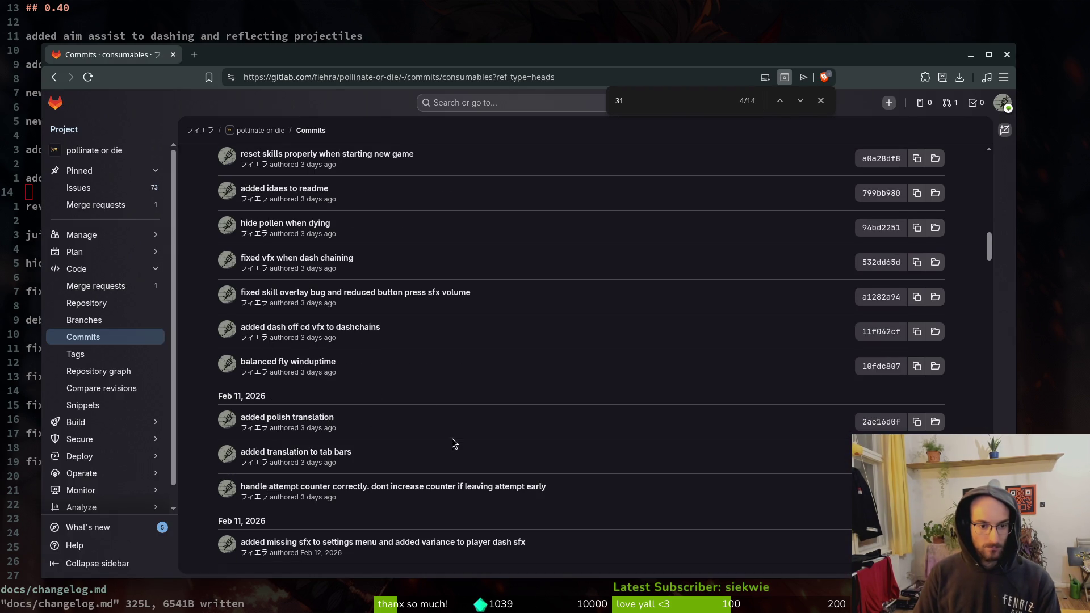
pyautogui.click(34, 448)
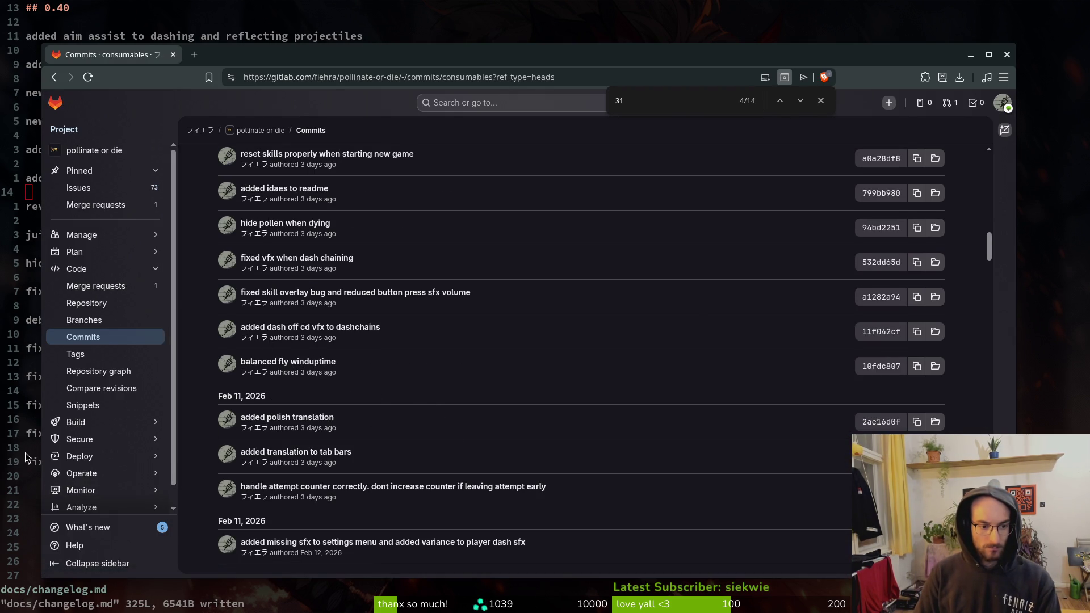
# Step: Add a 'more balancing attempts' entry below the level indexing line
pyautogui.press('j')
pyautogui.press('j')
pyautogui.write('mo')
pyautogui.write('more att')
pyautogui.press('BackSpace')
pyautogui.press('BackSpace')
pyautogui.press('BackSpace')
pyautogui.write('bala')
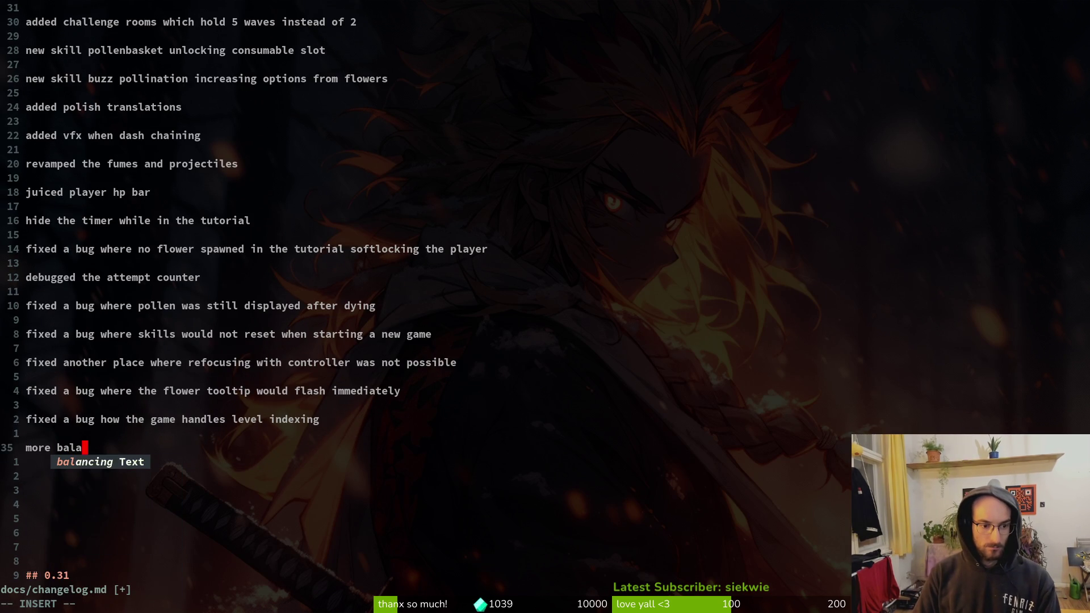
pyautogui.write('ncing attempts')
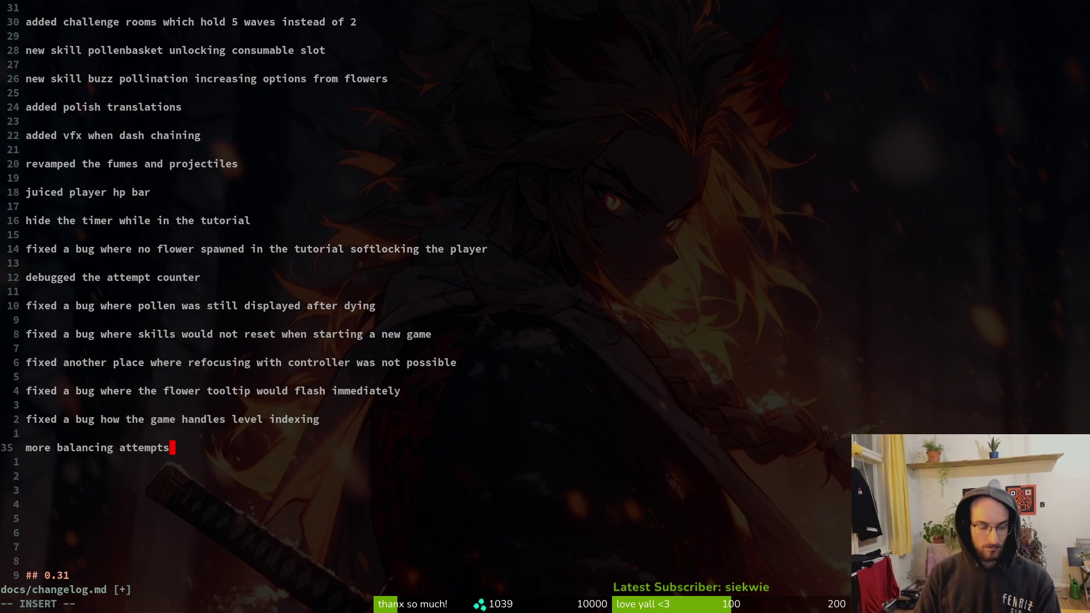
pyautogui.press('Return')
pyautogui.press('Return')
pyautogui.hotkey('alt', 'Tab')
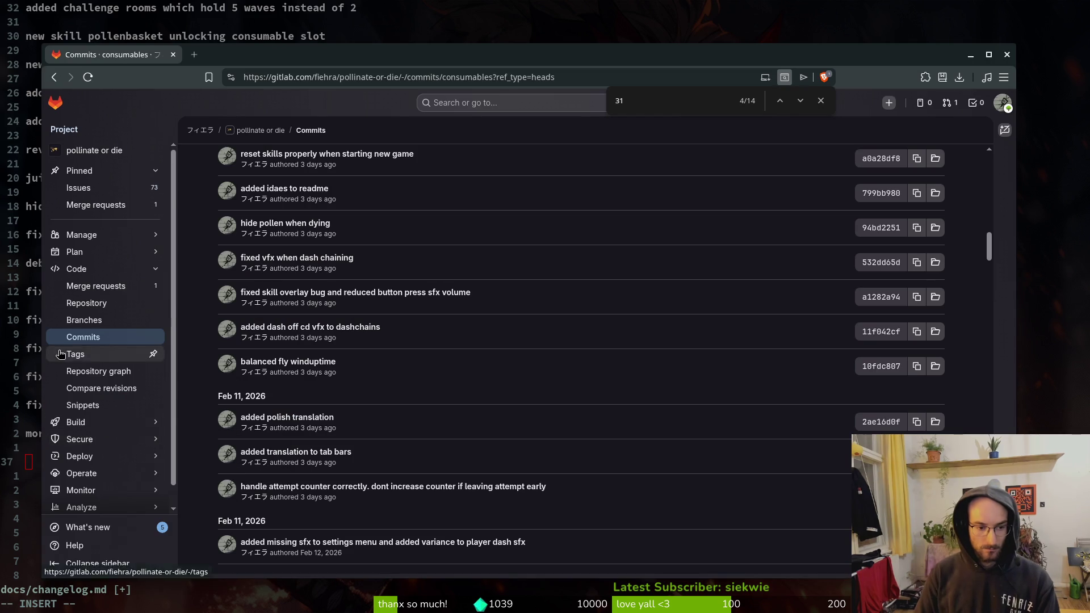
pyautogui.hotkey('alt', 'Tab')
pyautogui.write('and')
pyautogui.press('BackSpace')
pyautogui.press('BackSpace')
pyautogui.press('BackSpace')
# Step: Review the commit history, then save the changelog with :w
pyautogui.hotkey('alt', 'Tab')
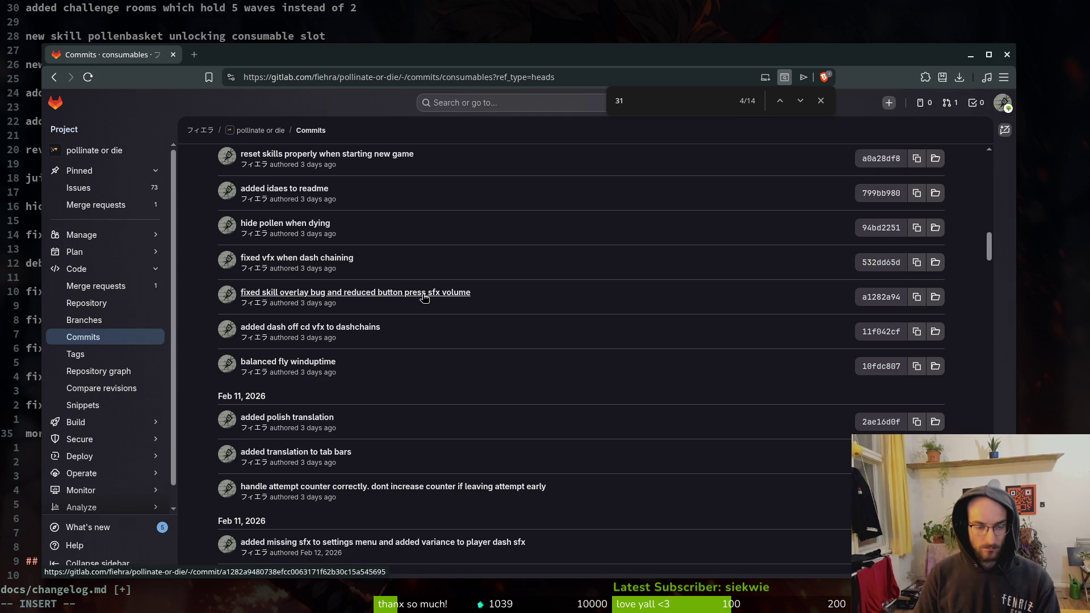
pyautogui.scroll(3, 424, 297)
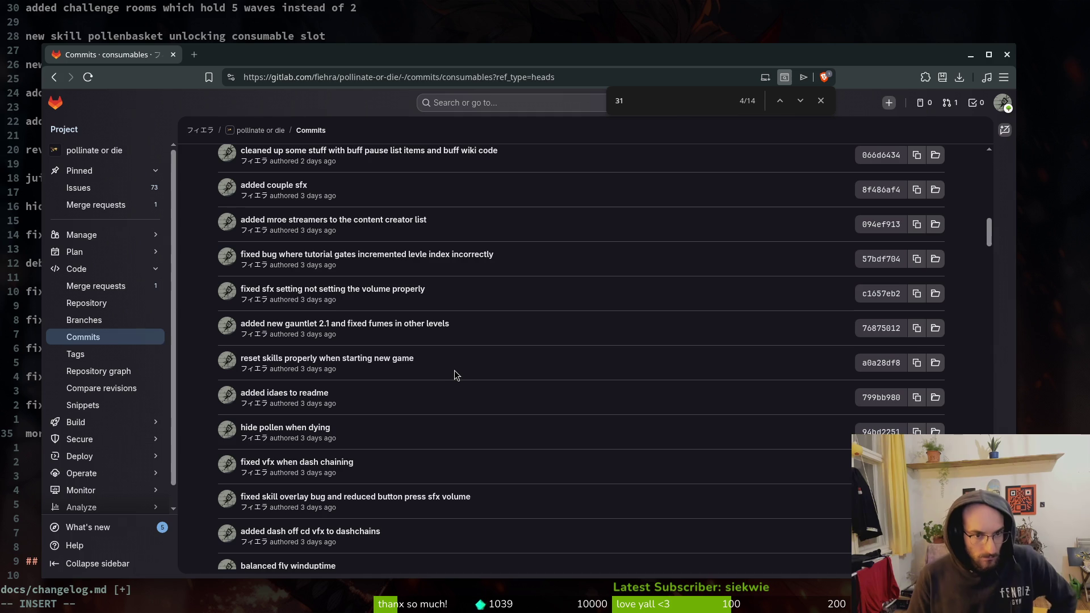
pyautogui.click(5, 368)
pyautogui.click(219, 433)
pyautogui.press('Escape')
pyautogui.write(':w')
pyautogui.press('Return')
# Step: Delete the spare blank lines before ## 0.31, save, and quit Vim with :q
pyautogui.press('j')
pyautogui.press('j')
pyautogui.press('V')
pyautogui.press('j')
pyautogui.press('j')
pyautogui.press('j')
pyautogui.press('d')
pyautogui.press('d')
pyautogui.press('d')
pyautogui.press('d')
pyautogui.press('d')
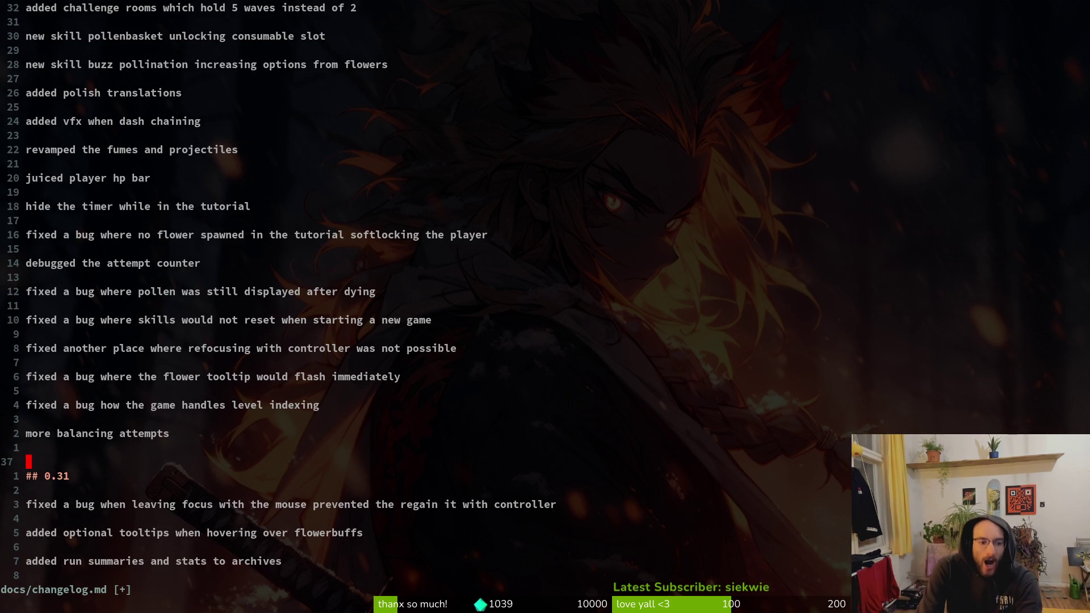
pyautogui.write(':w')
pyautogui.press('Return')
pyautogui.press('g')
pyautogui.press('g')
pyautogui.write(':q')
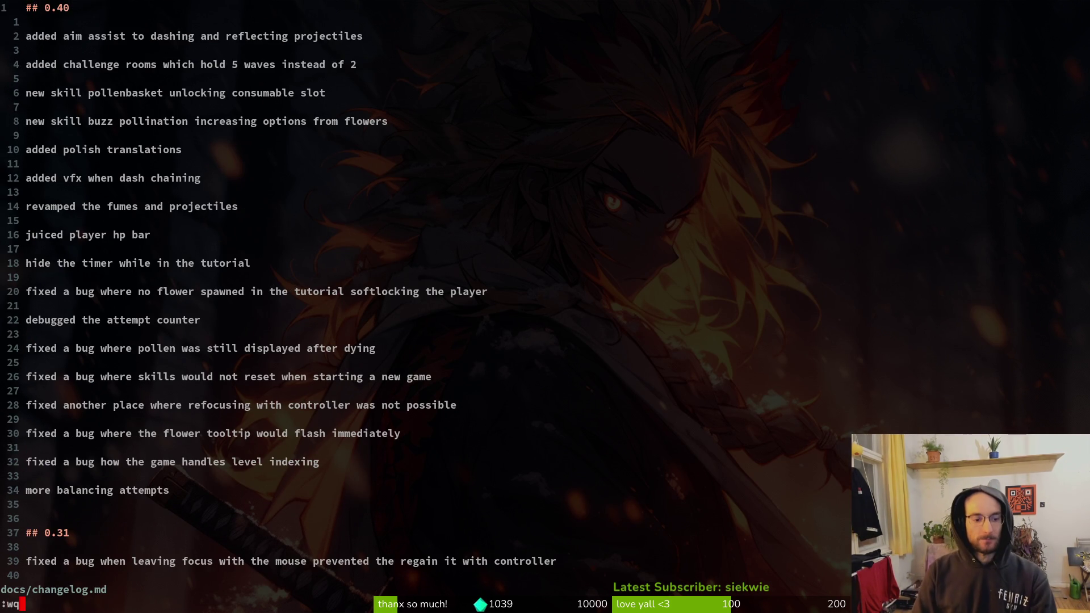
pyautogui.press('Return')
pyautogui.hotkey('alt', 'Tab')
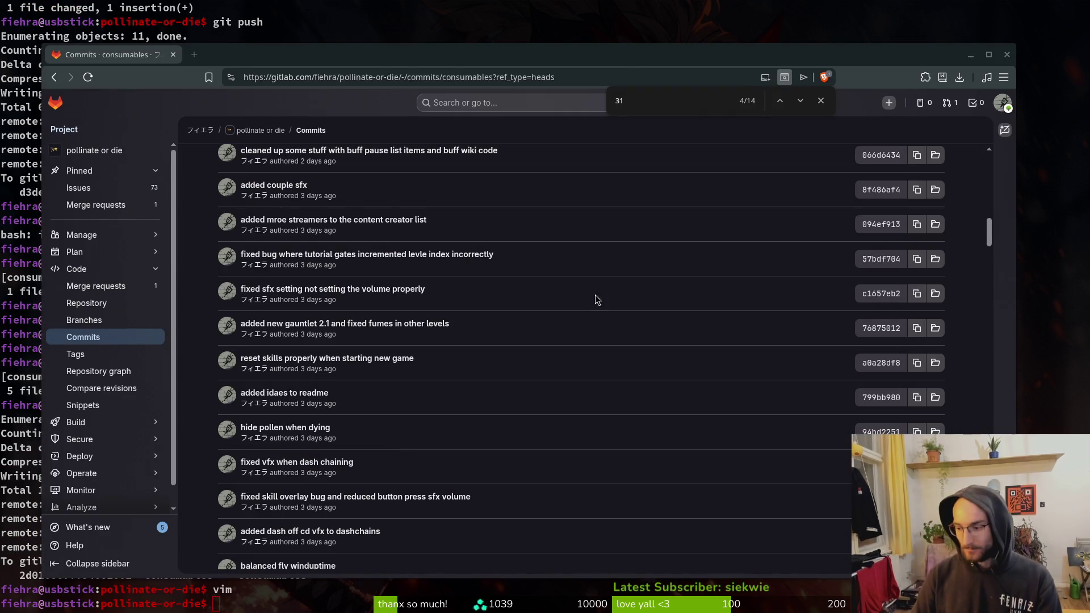
# Step: Set Application > Config > Version to 0.50 in Project Settings and close it
pyautogui.hotkey('alt', 'Tab')
pyautogui.click(51, 33)
pyautogui.click(81, 51)
pyautogui.click(475, 252)
pyautogui.press('BackSpace')
pyautogui.press('BackSpace')
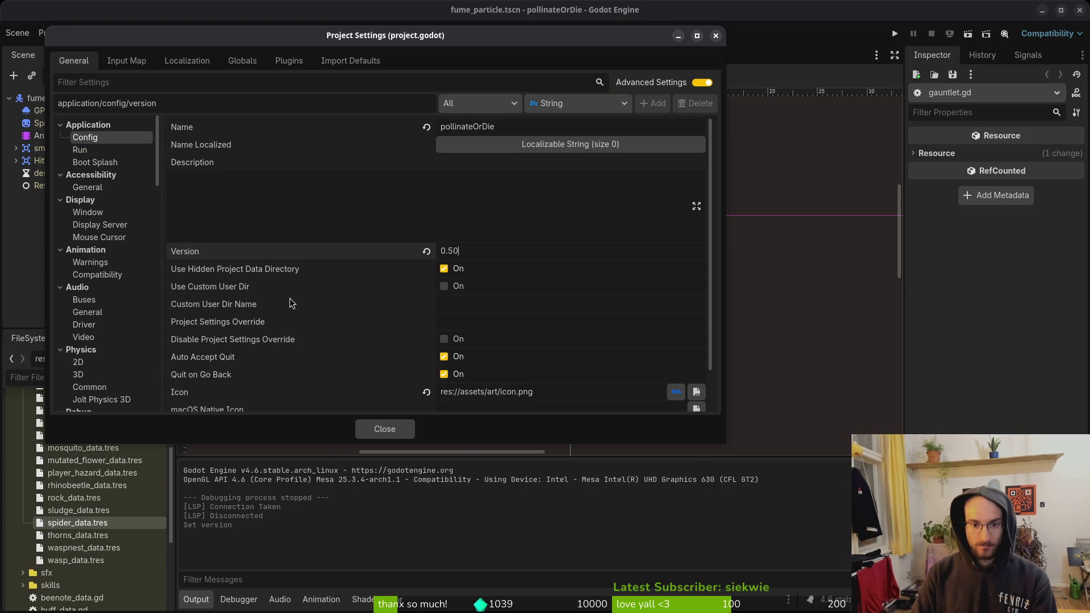
pyautogui.click(385, 429)
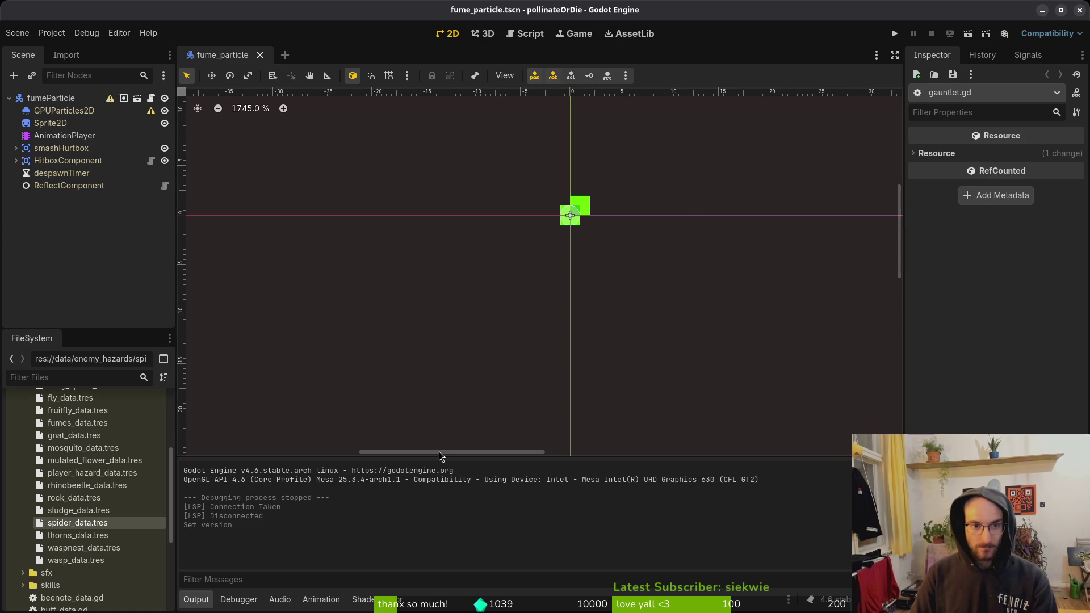
pyautogui.click(237, 600)
pyautogui.click(196, 600)
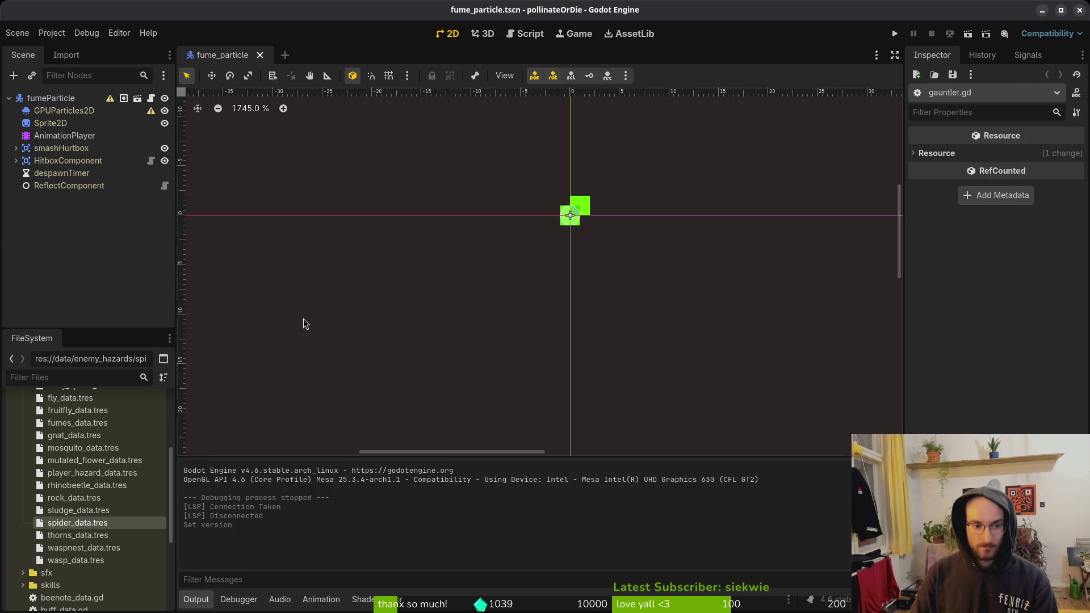
pyautogui.hotkey('alt', 'Tab')
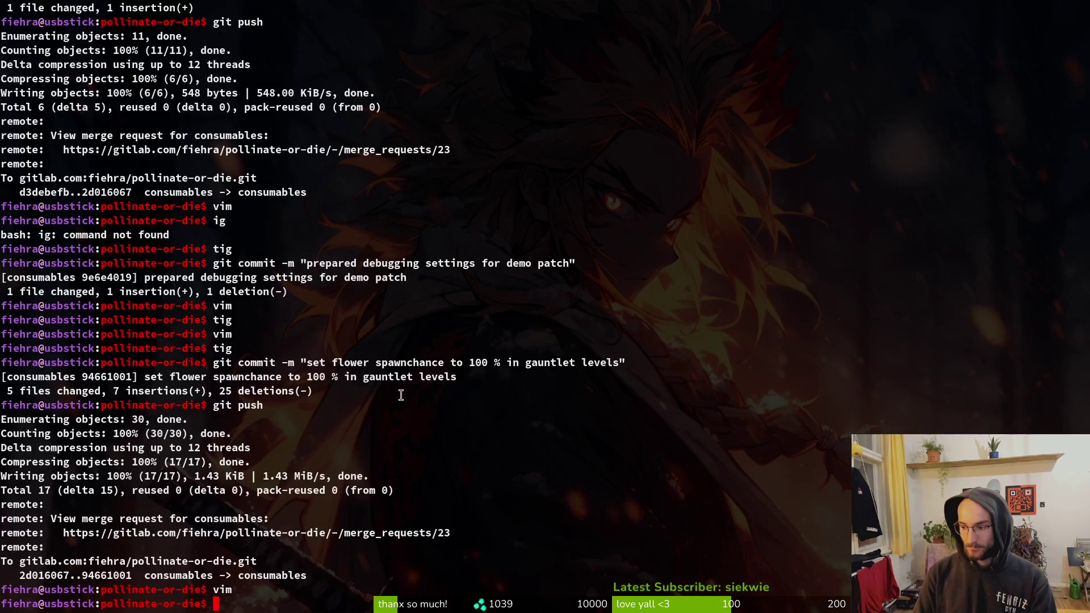
# Step: Review the working-tree changes to the project file in tig
pyautogui.write('tig')
pyautogui.press('Return')
pyautogui.press('s')
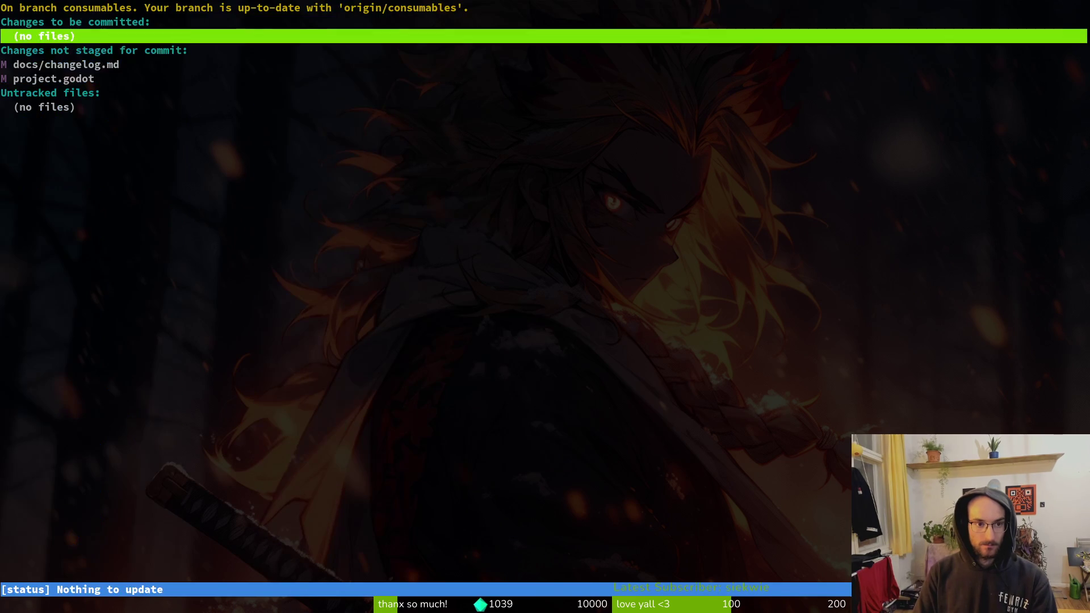
pyautogui.press('Down')
pyautogui.press('Down')
pyautogui.press('Return')
# Step: Commit with message 'wrote changelog and updated version to 0.40' and git push it
pyautogui.write('u')
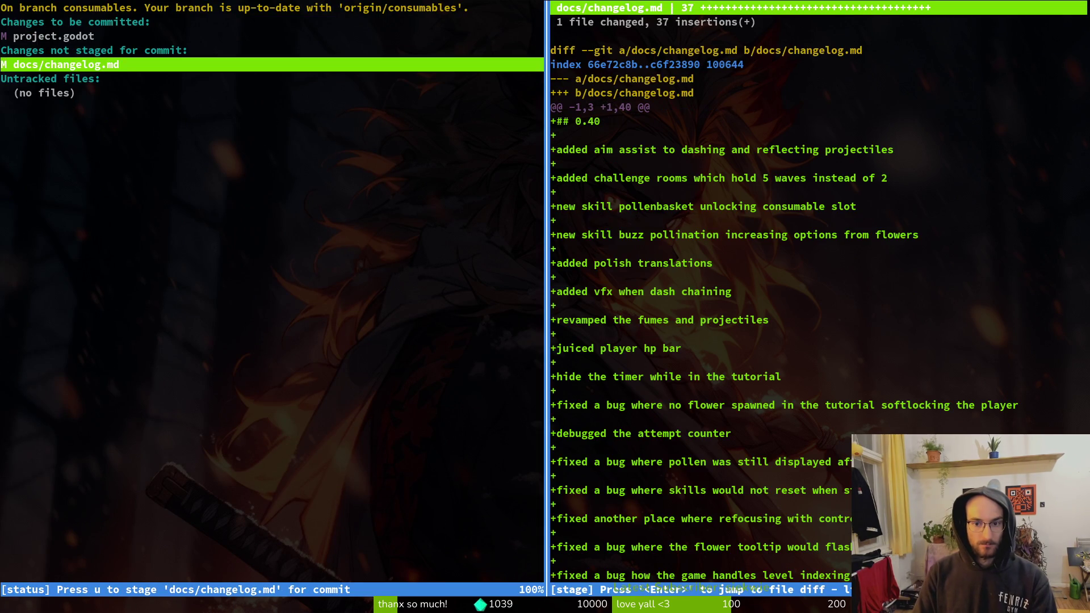
pyautogui.write('uqgit commit -m ')
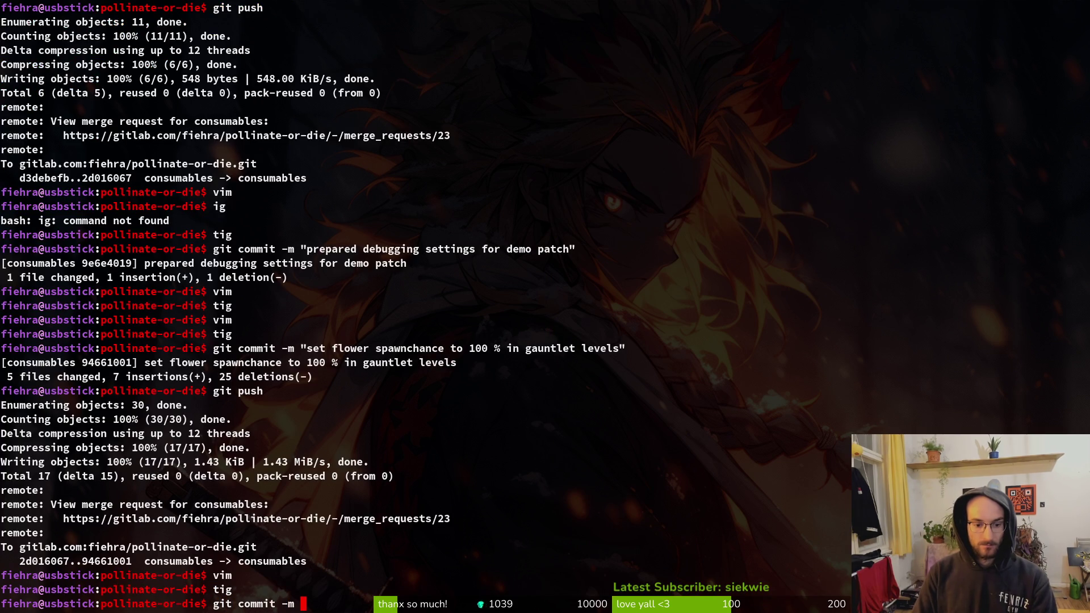
pyautogui.write('"wrote chan')
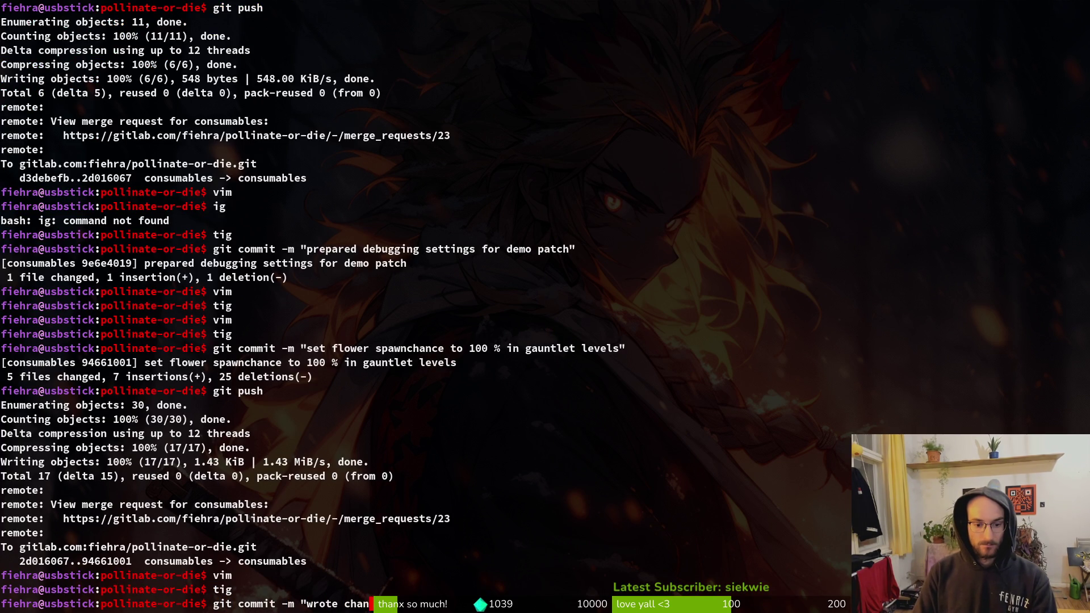
pyautogui.write('gelog and update')
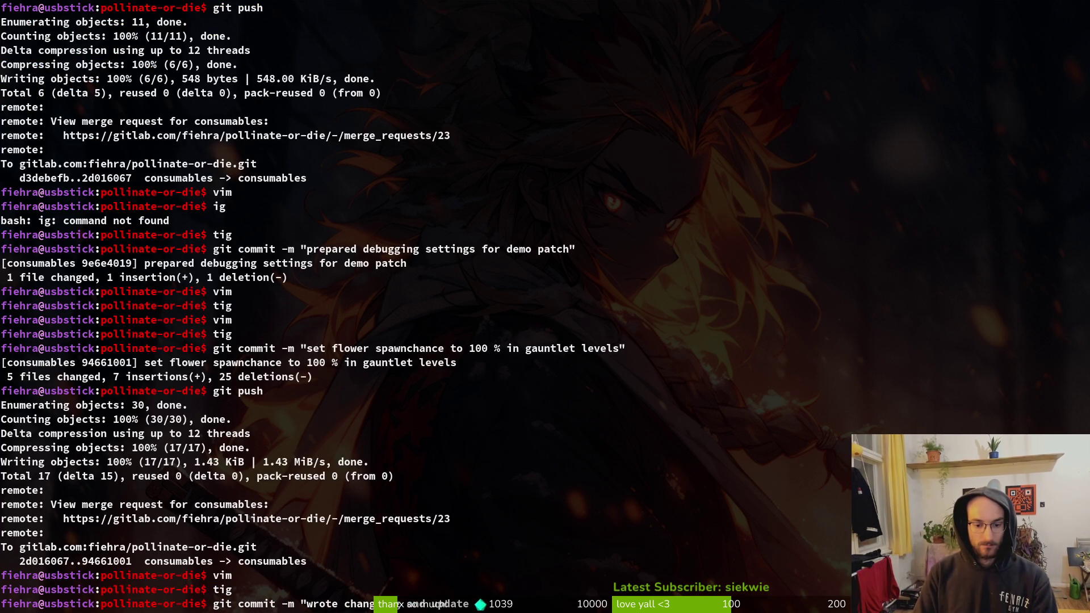
pyautogui.write('d version to 0')
pyautogui.write('.04')
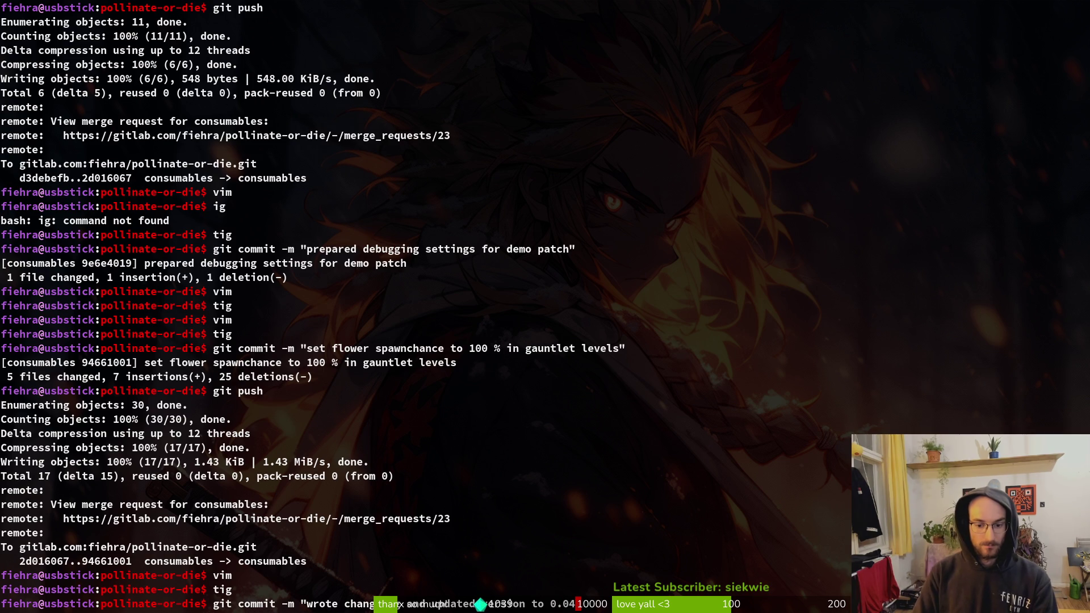
pyautogui.write('0"')
pyautogui.press('Return')
pyautogui.write('git push')
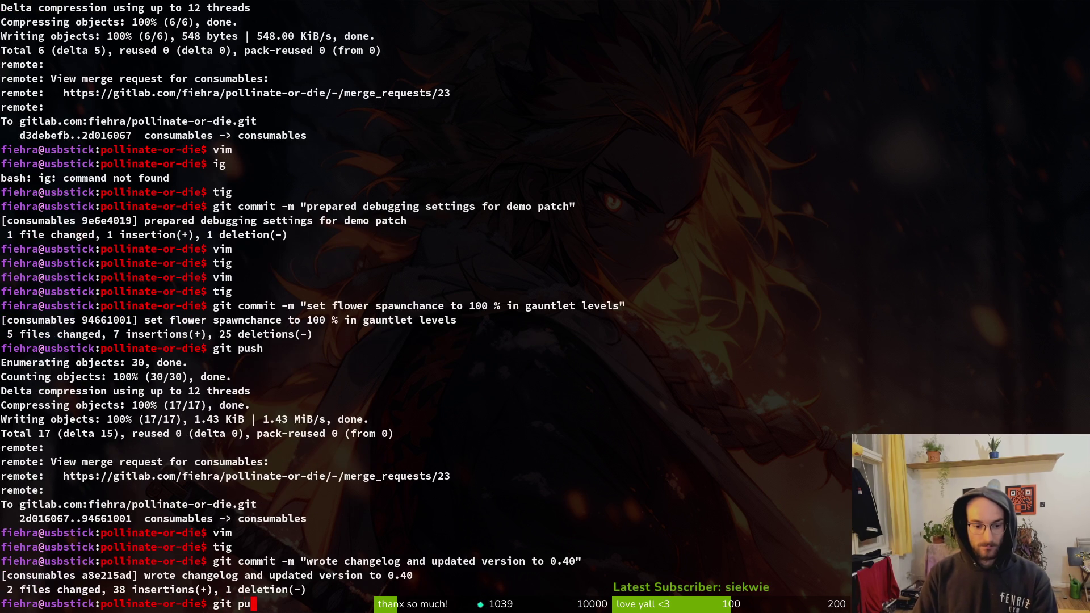
pyautogui.press('Return')
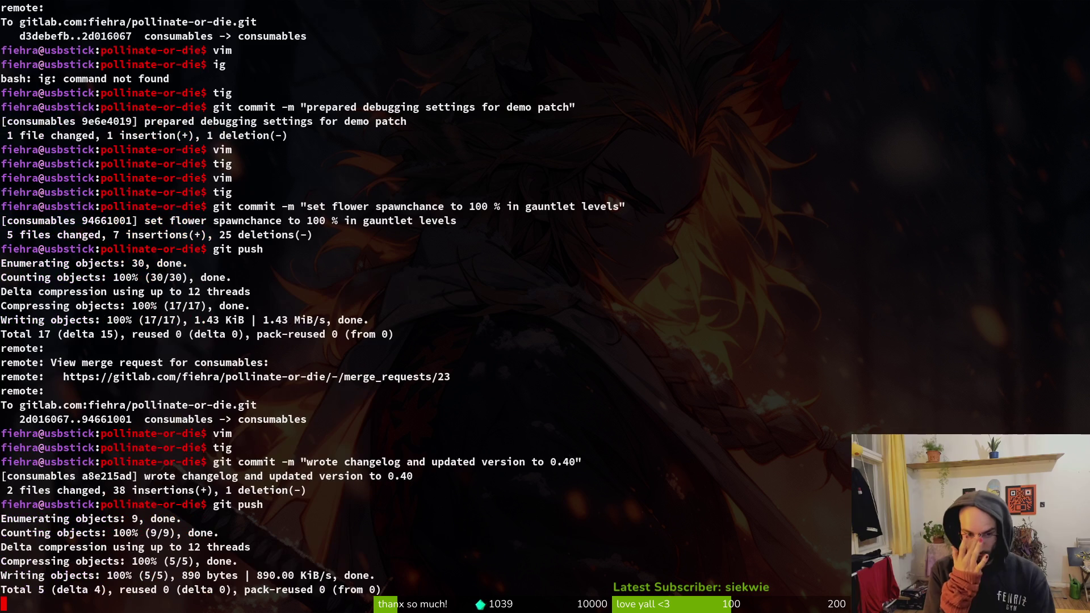
pyautogui.hotkey('alt', 'Tab')
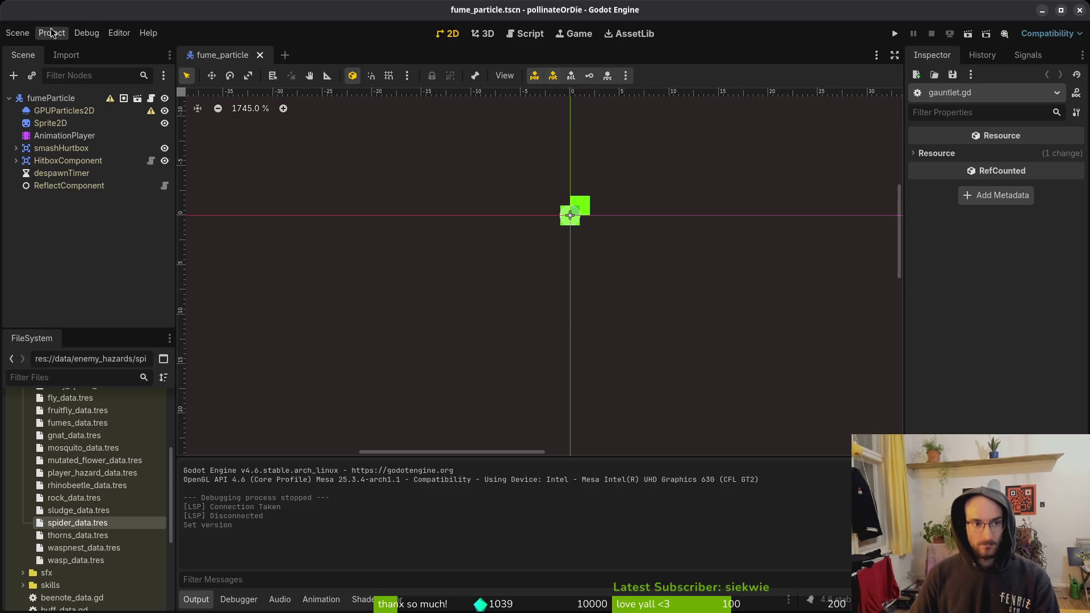
# Step: Trash the config, logs, save file and shader cache from the game's user data folder, then close Files
pyautogui.click(50, 32)
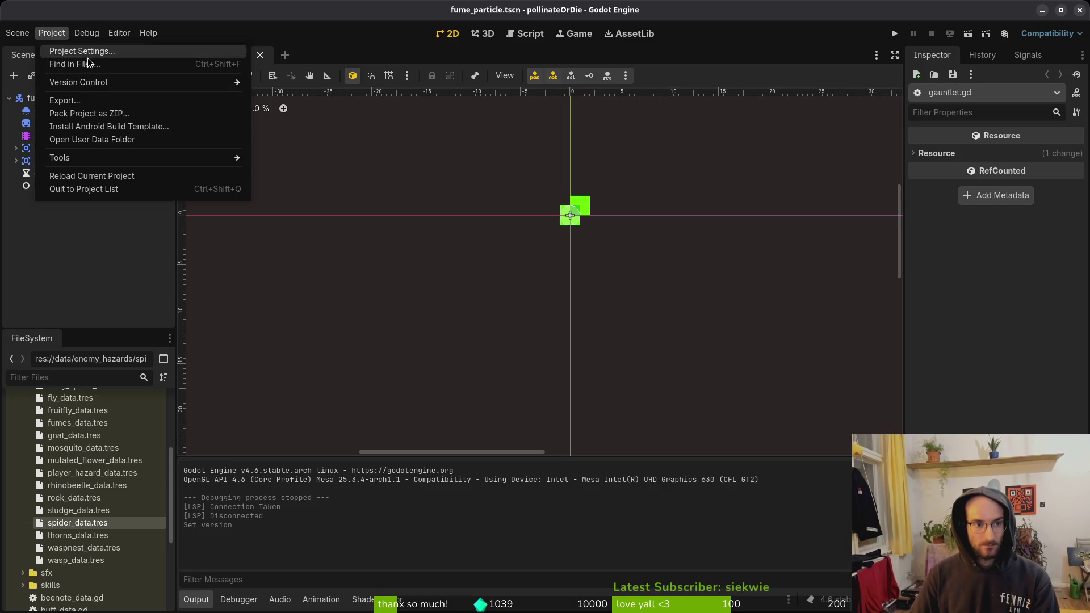
pyautogui.click(94, 140)
pyautogui.hotkey('ctrl', 'a')
pyautogui.press('Delete')
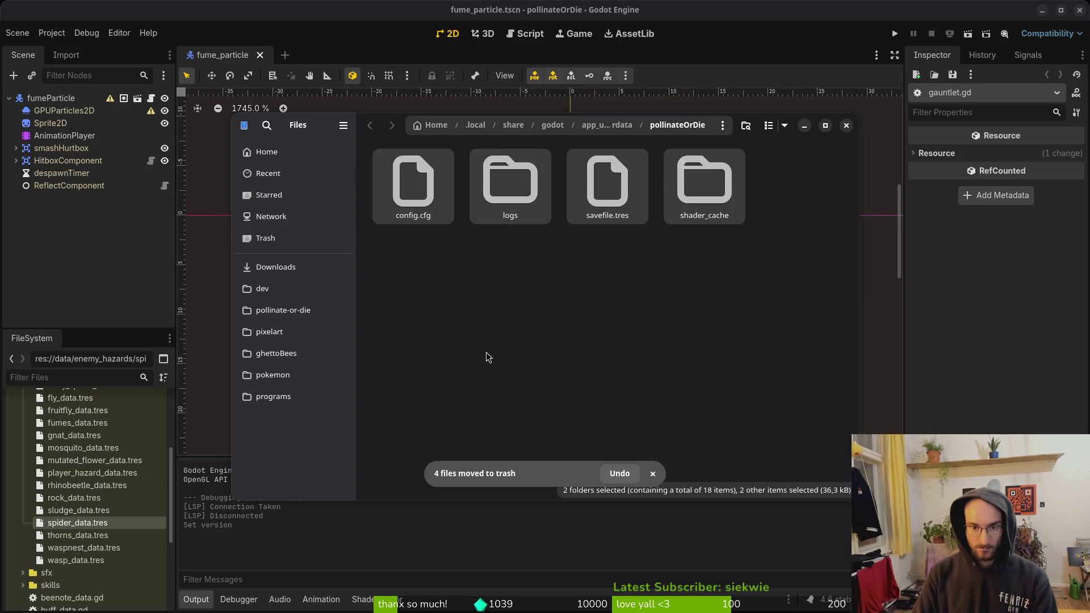
pyautogui.click(845, 126)
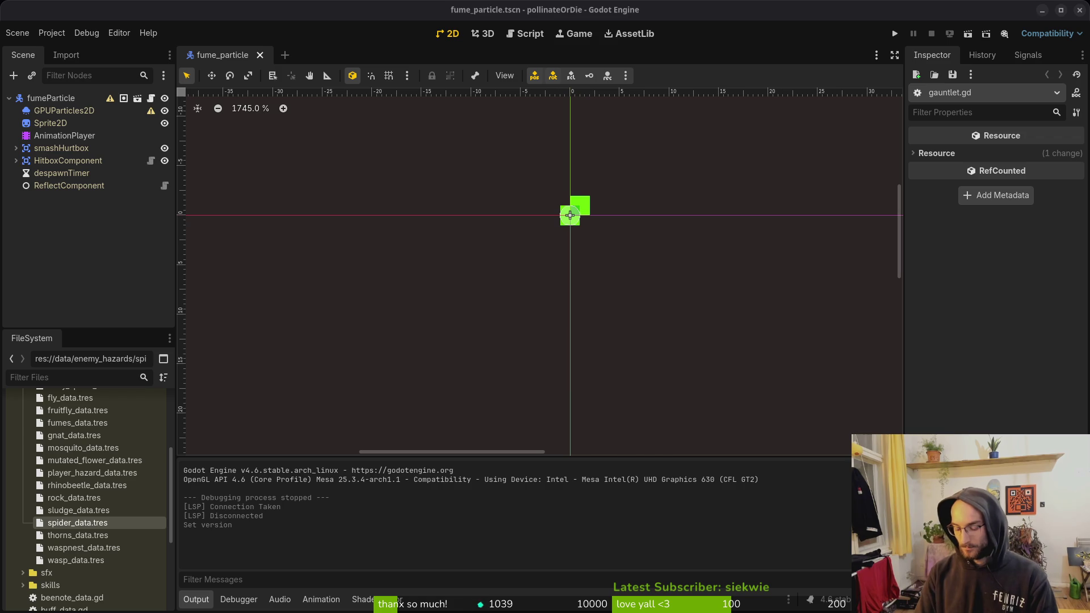
# Step: Empty the linux and mac build folders in Downloads/pollinateBuilds
pyautogui.press('super')
pyautogui.press('super')
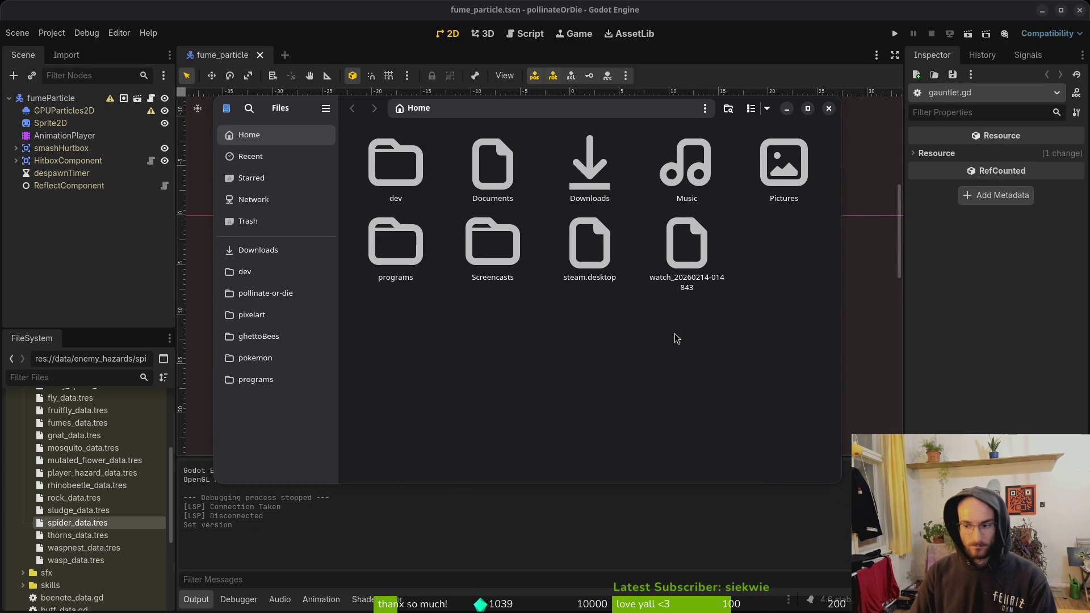
pyautogui.doubleClick(574, 180)
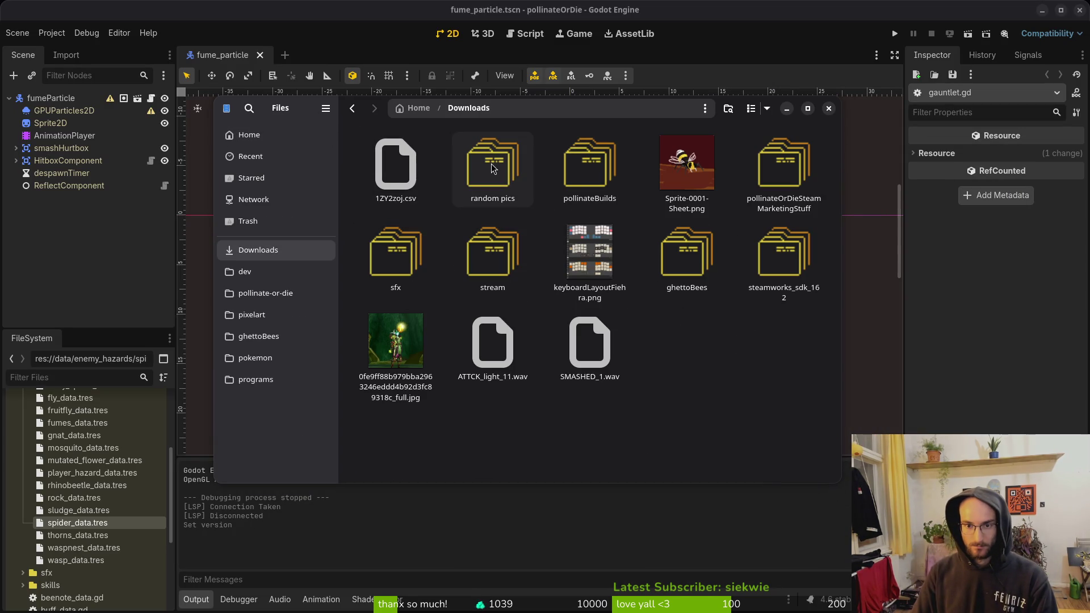
pyautogui.doubleClick(574, 180)
pyautogui.doubleClick(414, 195)
pyautogui.hotkey('ctrl', 'a')
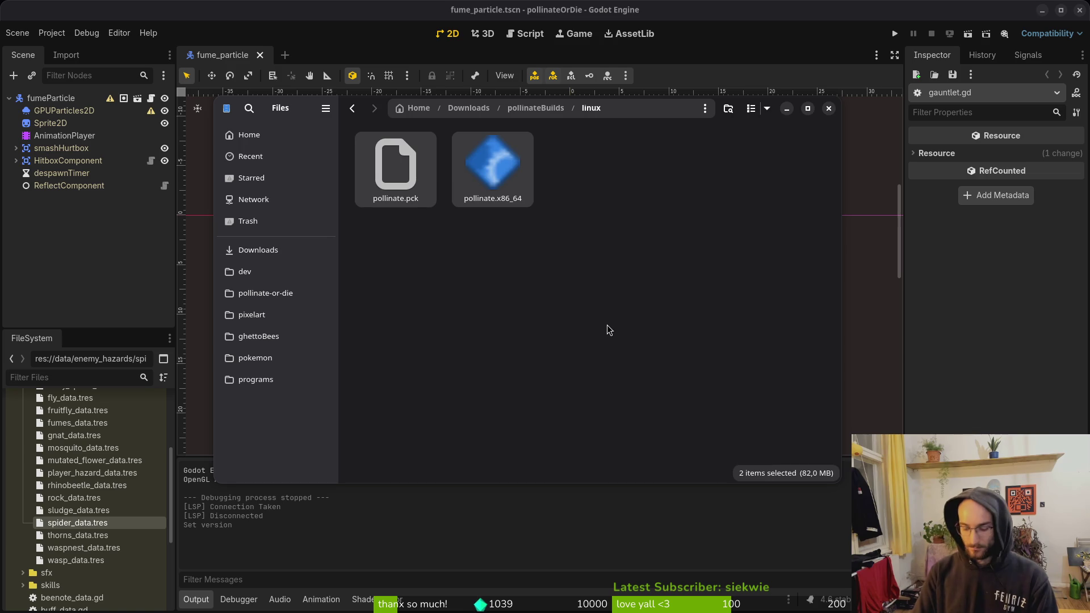
pyautogui.press('Delete')
pyautogui.hotkey('alt', 'Left')
pyautogui.doubleClick(505, 178)
pyautogui.hotkey('ctrl', 'a')
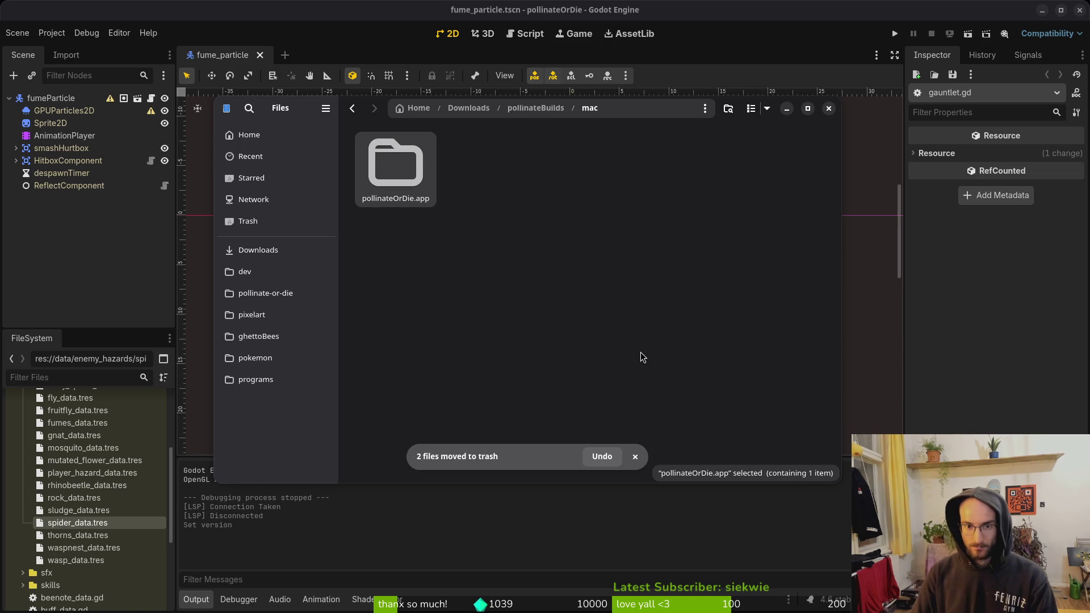
pyautogui.press('Delete')
# Step: Empty the windows build folder and trash windows.zip and windows (2)
pyautogui.hotkey('alt', 'Left')
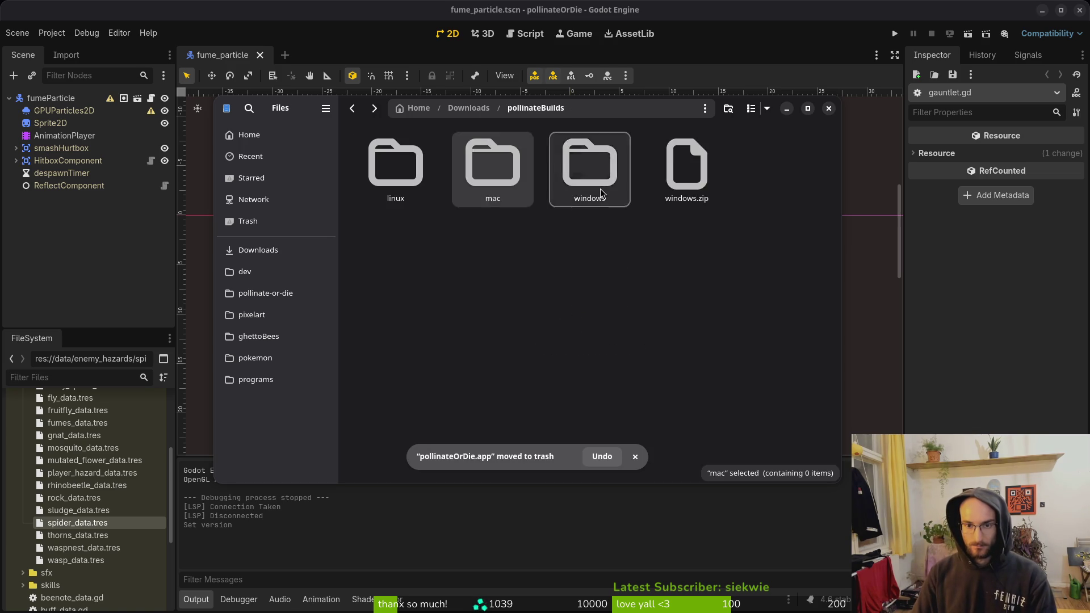
pyautogui.doubleClick(590, 171)
pyautogui.hotkey('ctrl', 'a')
pyautogui.press('Delete')
pyautogui.hotkey('alt', 'Left')
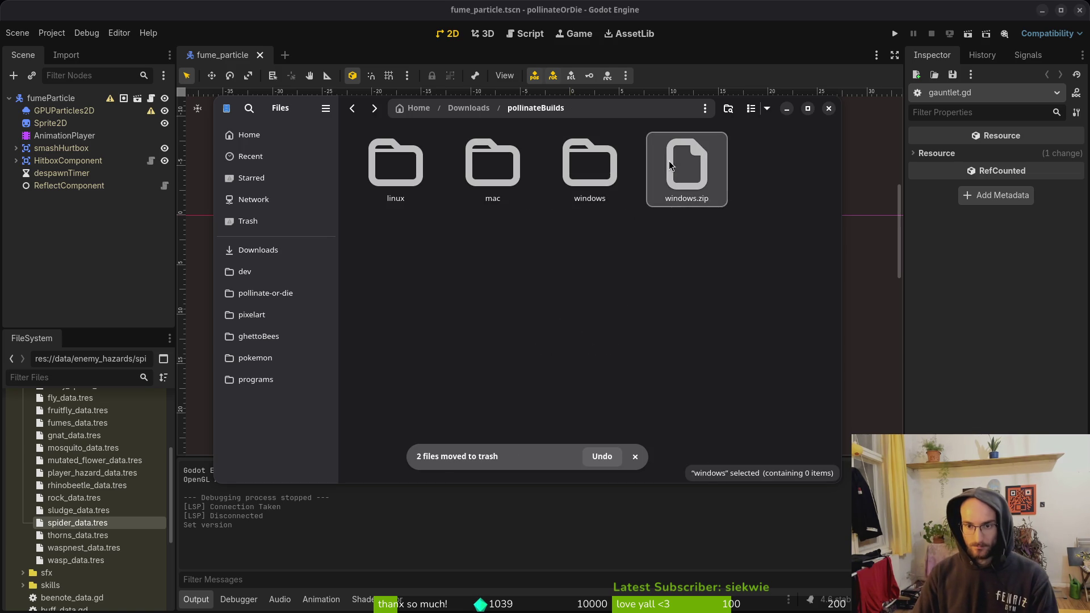
pyautogui.press('Right')
pyautogui.press('Right')
pyautogui.moveTo(839, 314); pyautogui.dragTo(722, 182)
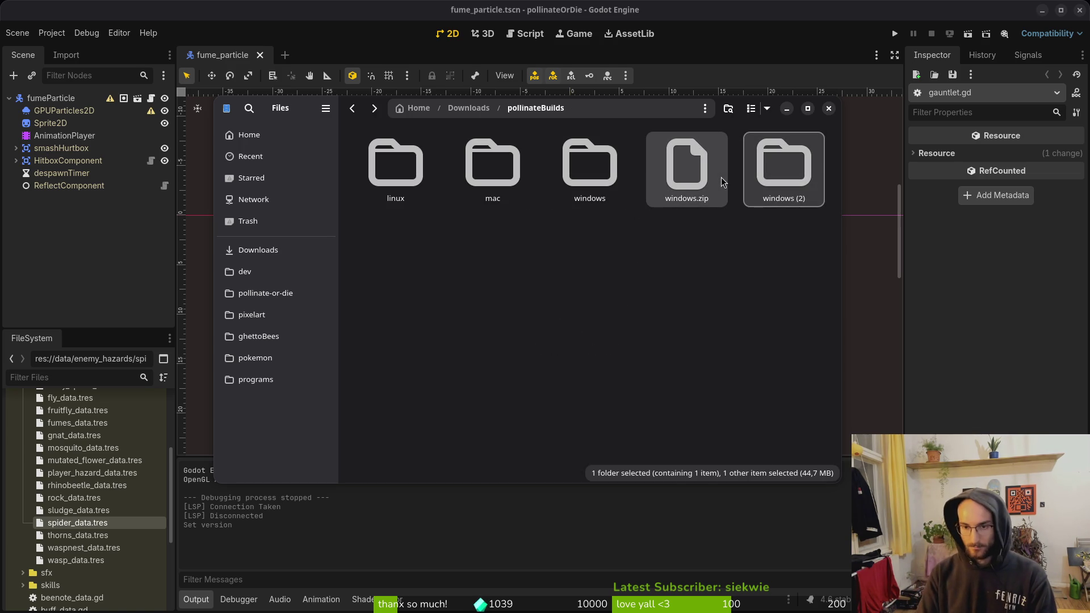
pyautogui.press('Delete')
pyautogui.click(569, 304)
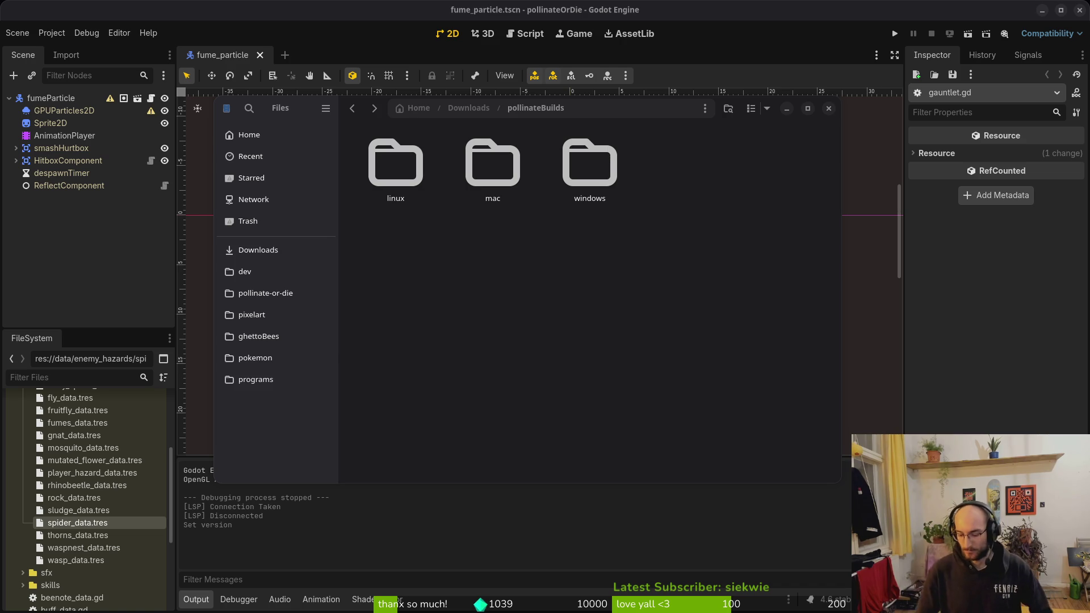
# Step: Close the pollinateBuilds Files window from the overview and return to Godot
pyautogui.press('super')
pyautogui.press('super')
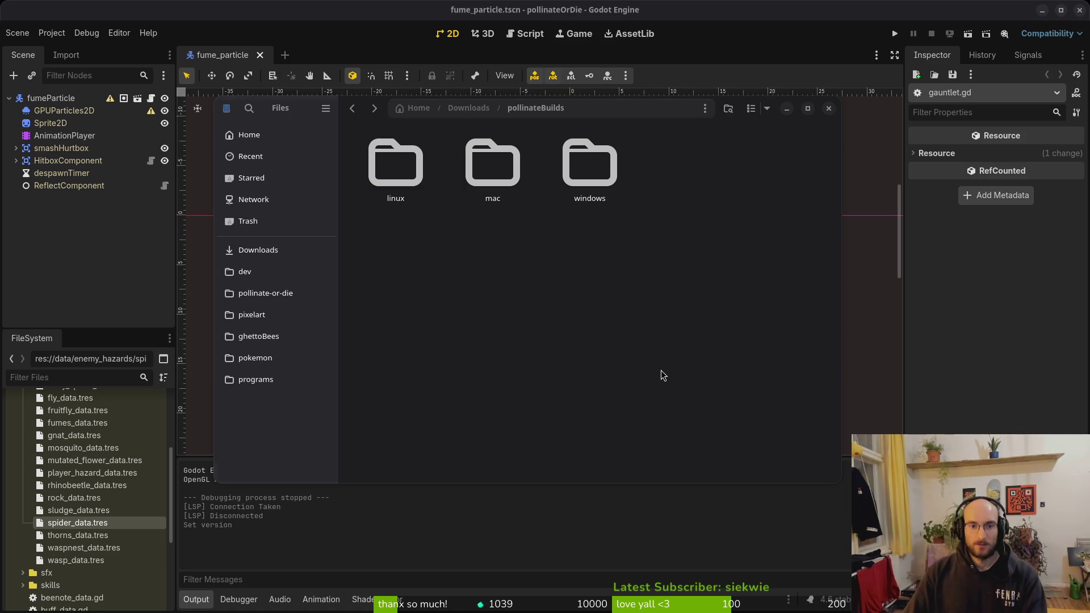
pyautogui.click(828, 109)
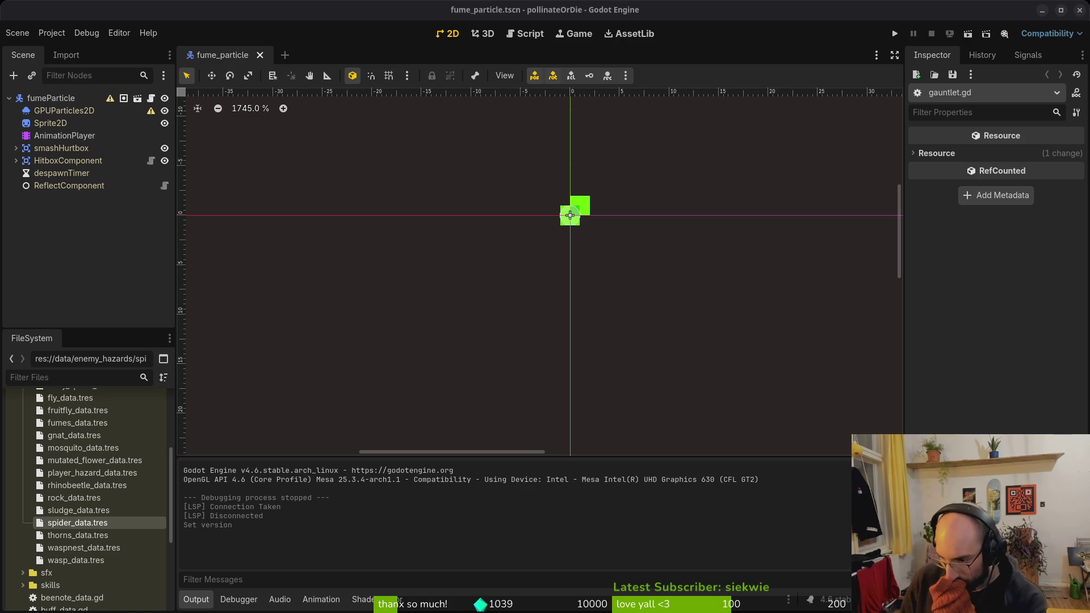
pyautogui.click(84, 234)
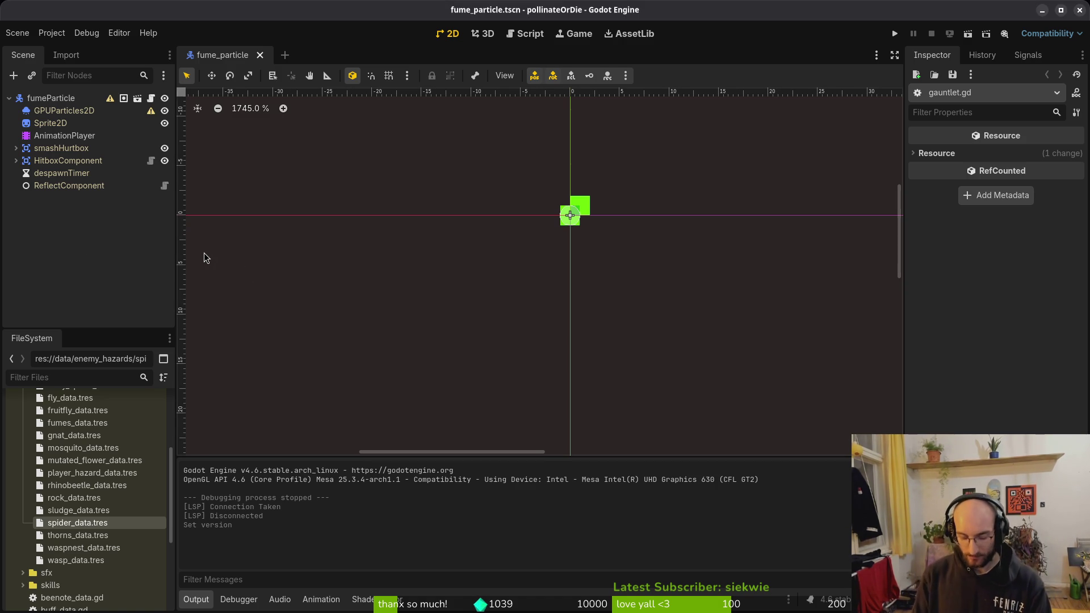
# Step: Export the Linux preset build into the exports folder
pyautogui.click(52, 33)
pyautogui.click(76, 105)
pyautogui.click(318, 179)
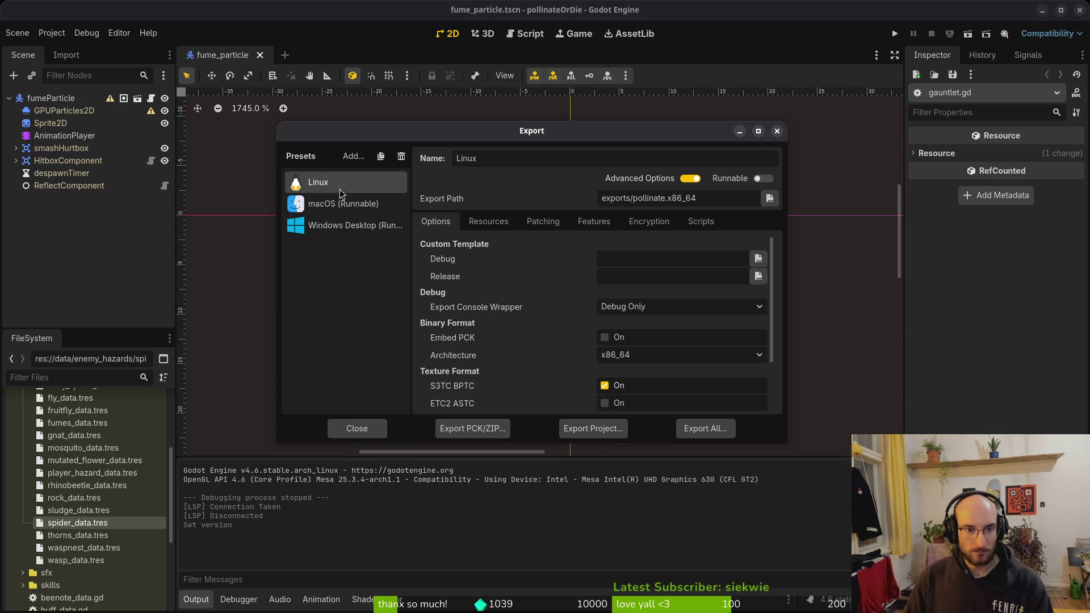
pyautogui.click(578, 420)
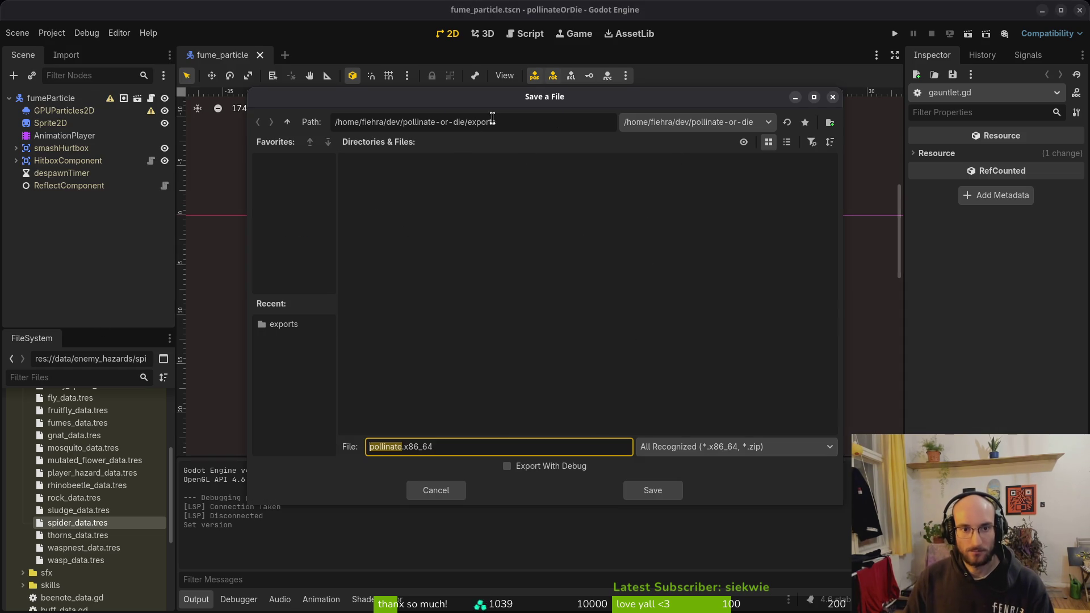
pyautogui.click(653, 490)
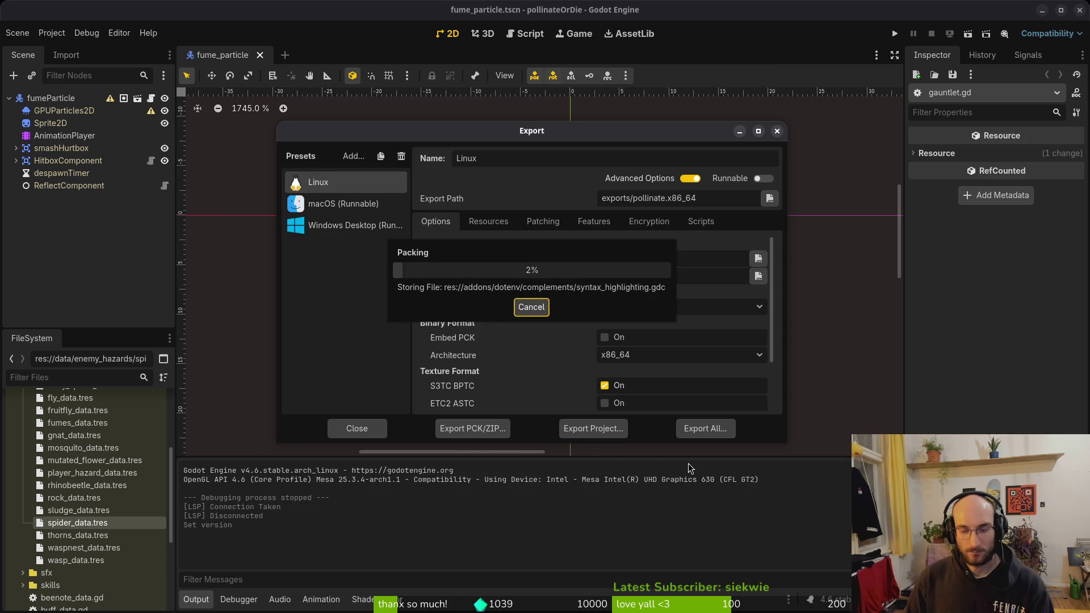
# Step: Copy pollinate.pck and pollinate.x86_64 from exports into Downloads/pollinateBuilds/linux
pyautogui.press('super')
pyautogui.press('super+e')
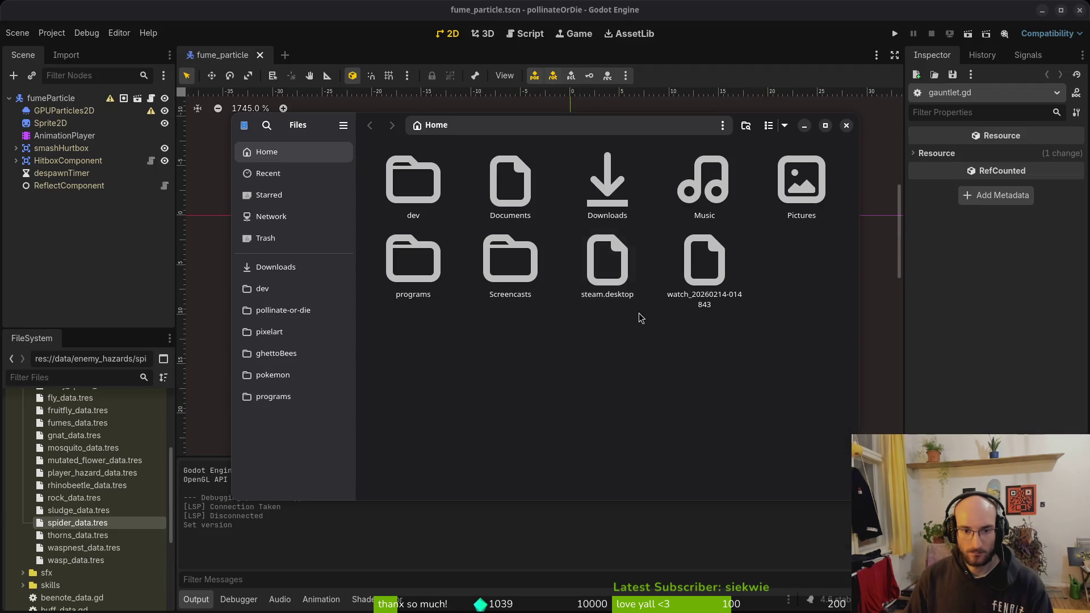
pyautogui.click(282, 310)
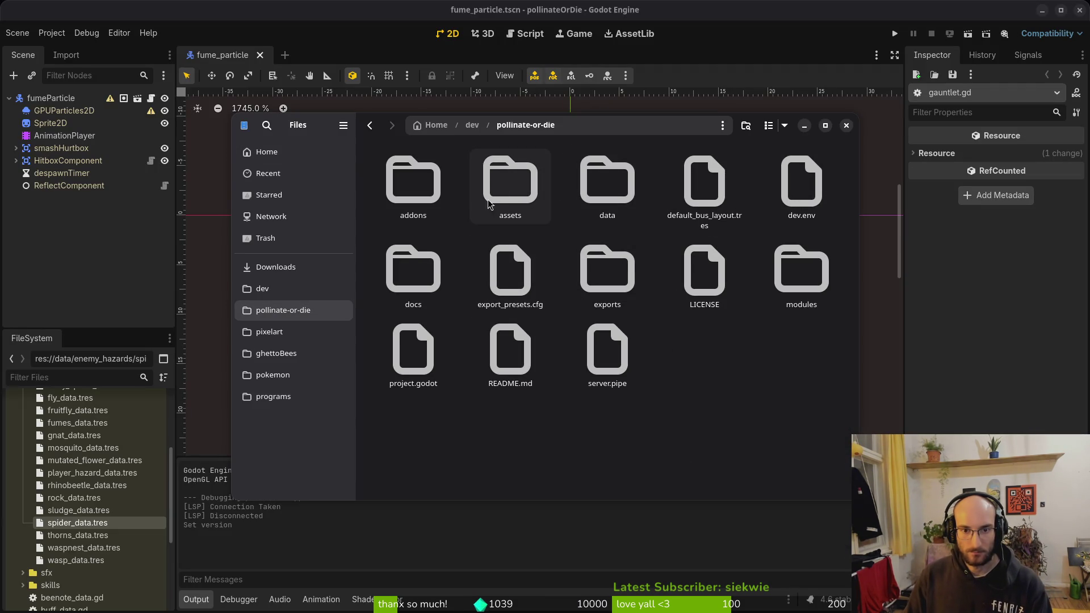
pyautogui.doubleClick(608, 275)
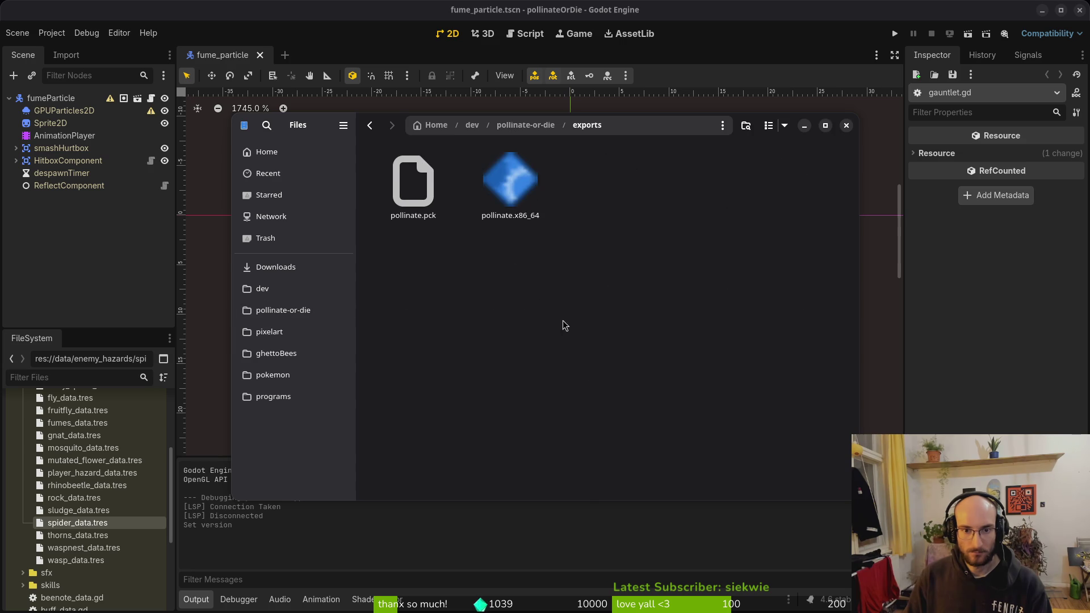
pyautogui.hotkey('ctrl', 'a')
pyautogui.click(284, 278)
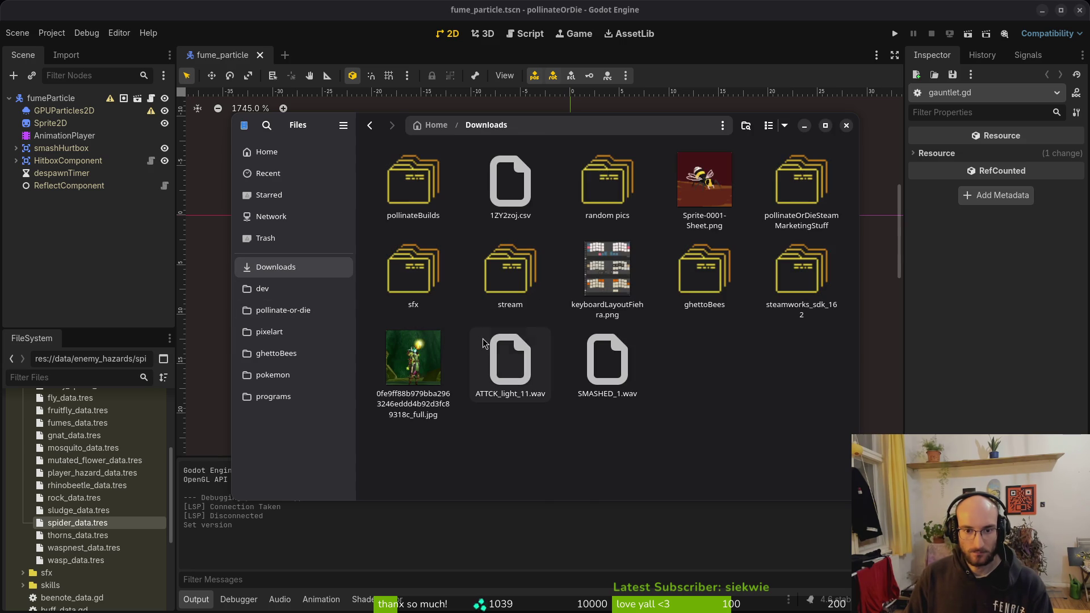
pyautogui.doubleClick(427, 205)
pyautogui.doubleClick(427, 204)
pyautogui.hotkey('ctrl', 'v')
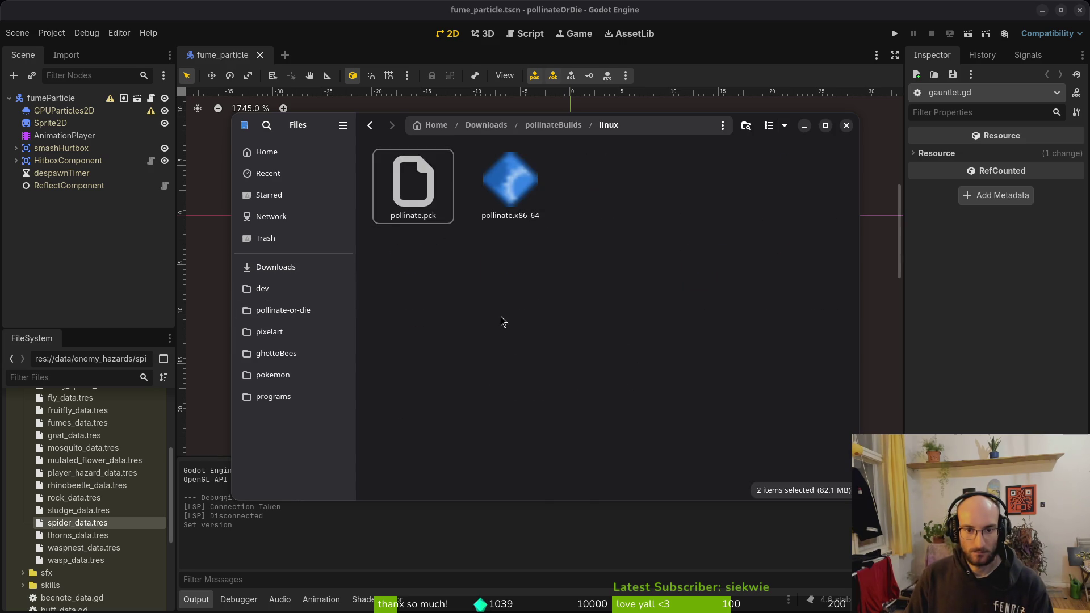
pyautogui.hotkey('alt', 'Tab')
pyautogui.click(328, 205)
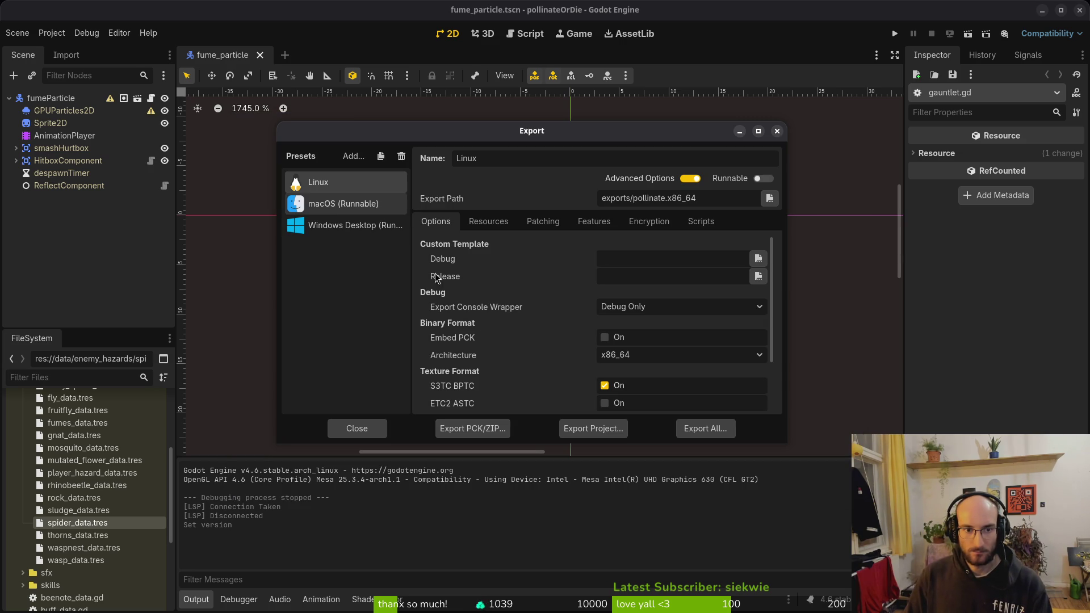
# Step: Export the macOS preset build as pollinate.zip
pyautogui.click(595, 430)
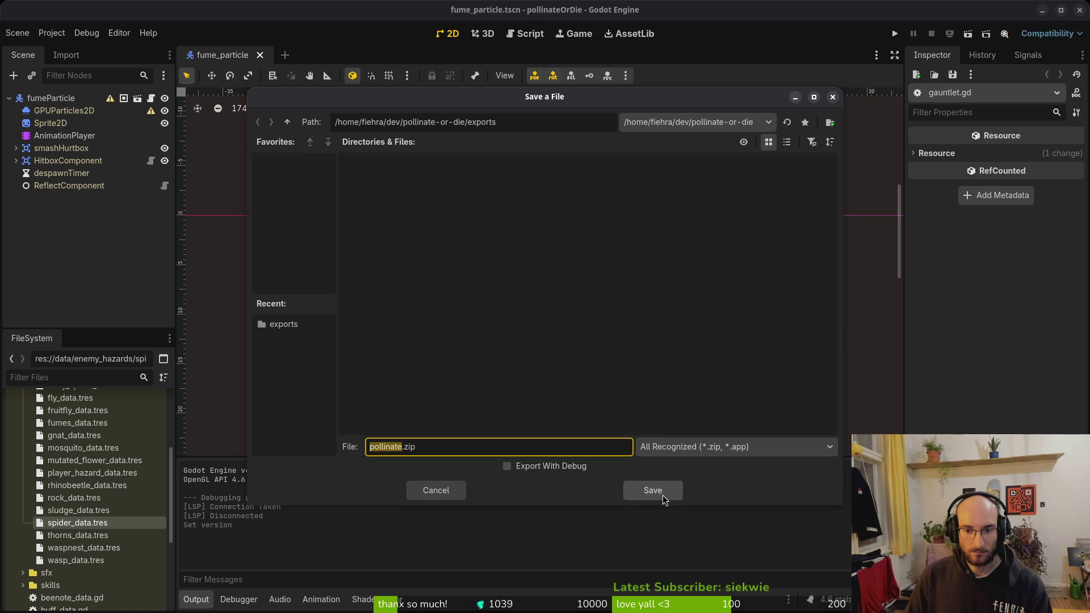
pyautogui.click(664, 488)
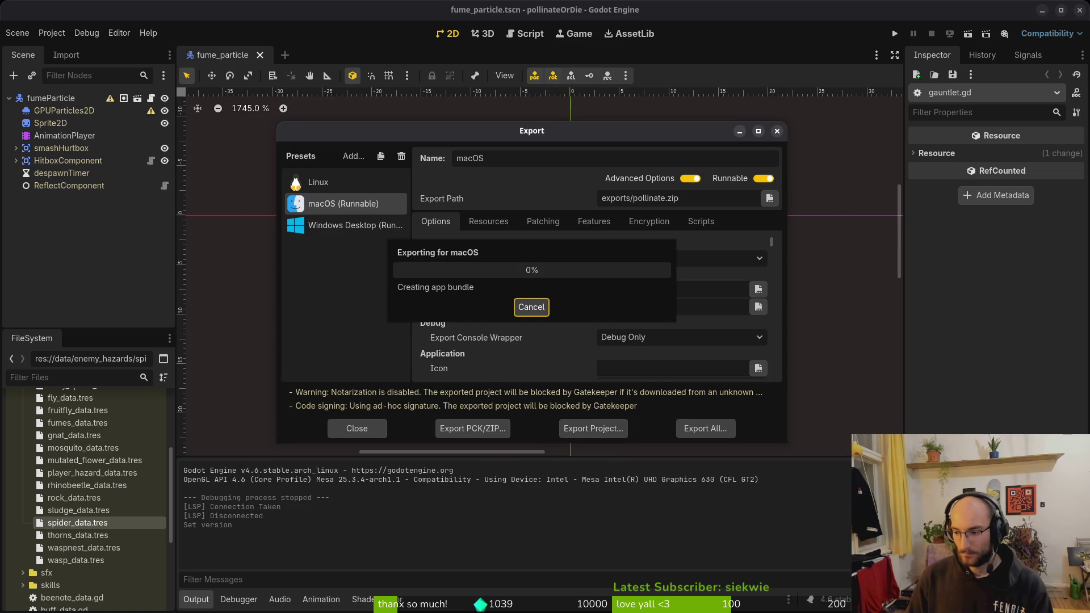
pyautogui.hotkey('alt', 'Tab')
pyautogui.press('Return')
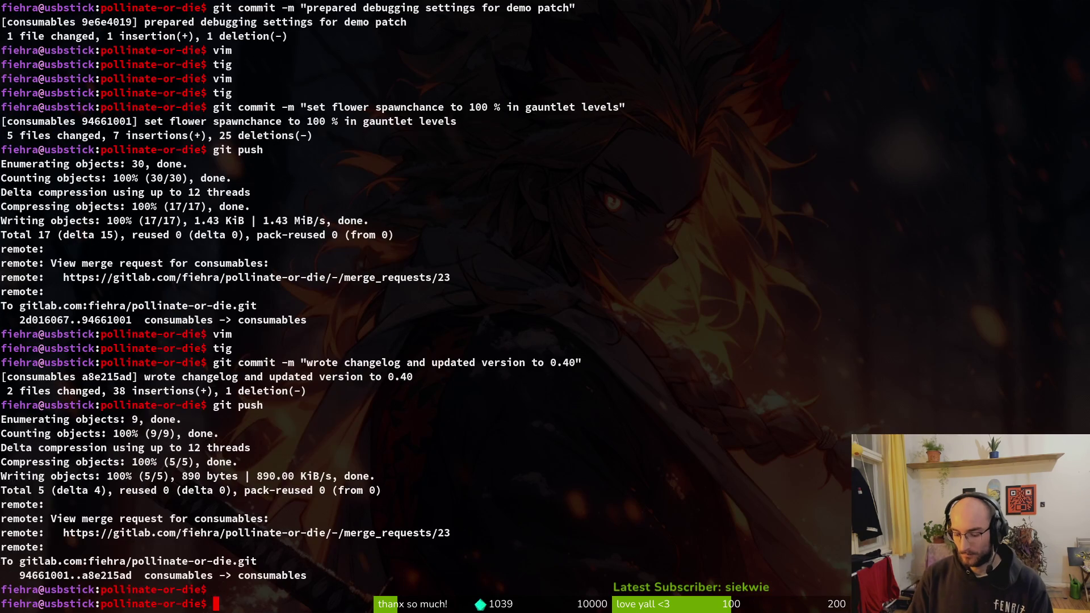
pyautogui.hotkey('alt', 'Tab')
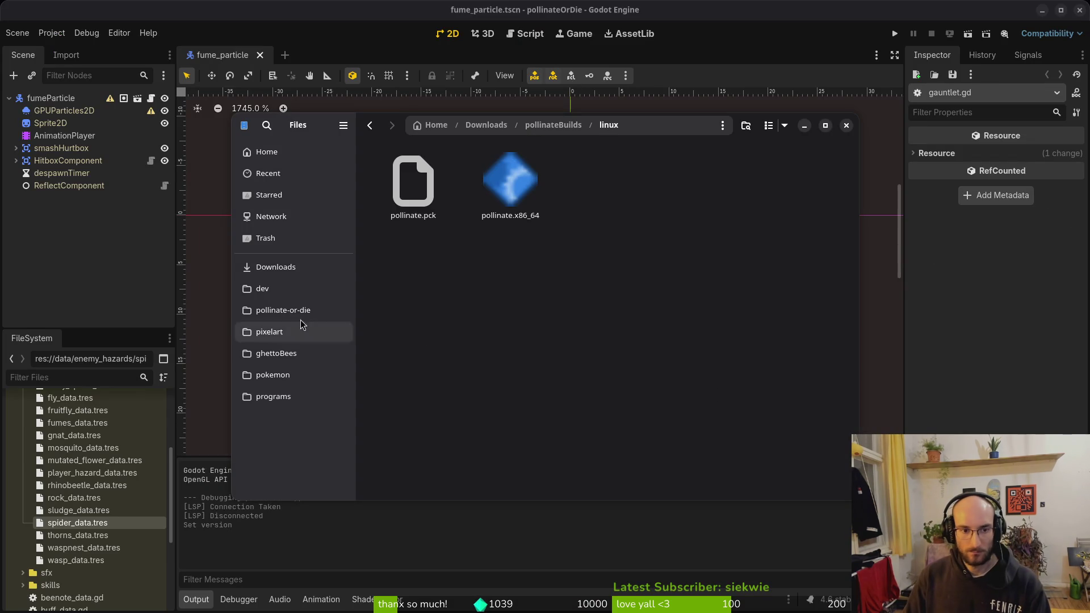
# Step: Close Aseprite and extract pollinate.zip in the project's exports folder
pyautogui.click(295, 310)
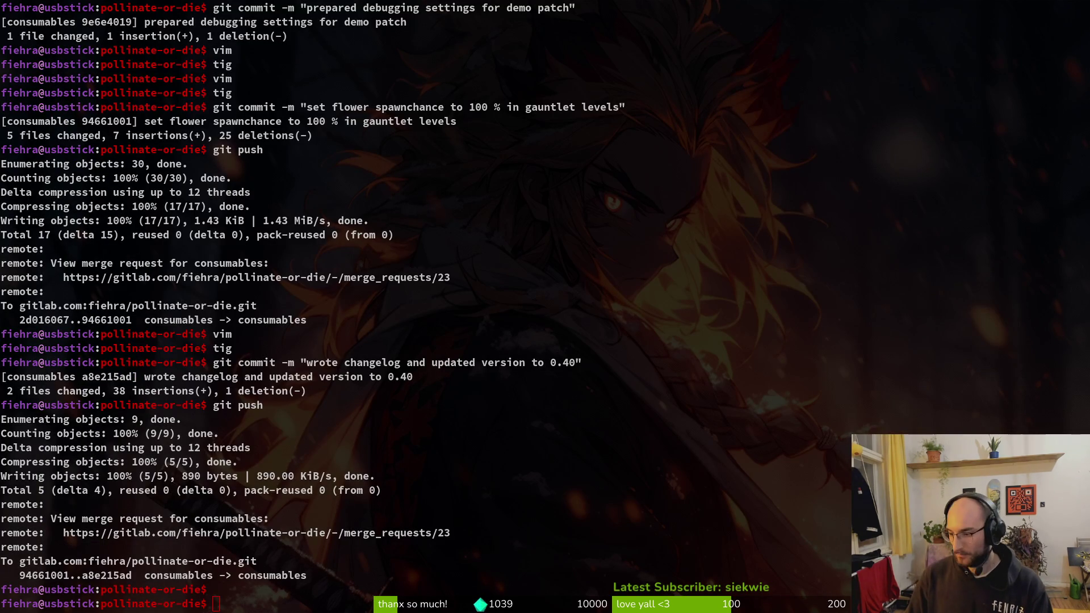
pyautogui.hotkey('alt', 'Tab')
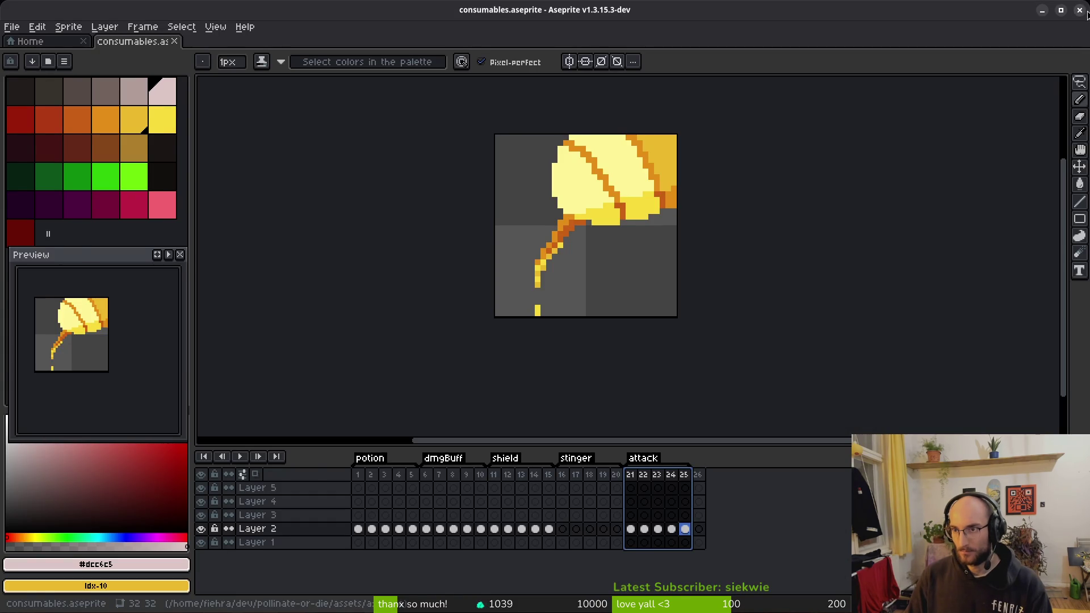
pyautogui.click(1086, 14)
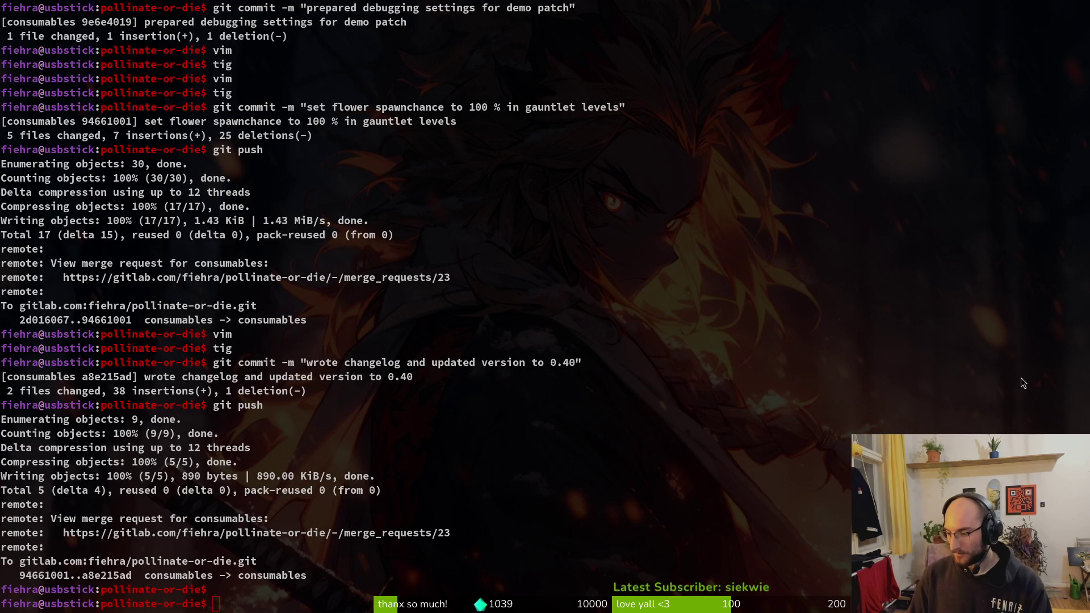
pyautogui.press('super+e')
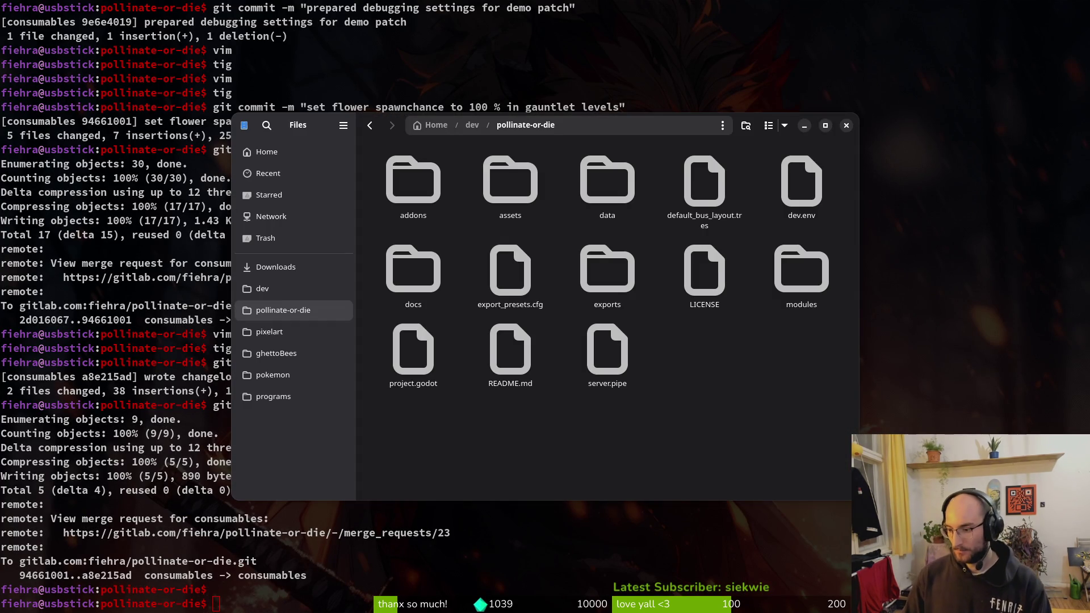
pyautogui.hotkey('alt', 'Tab')
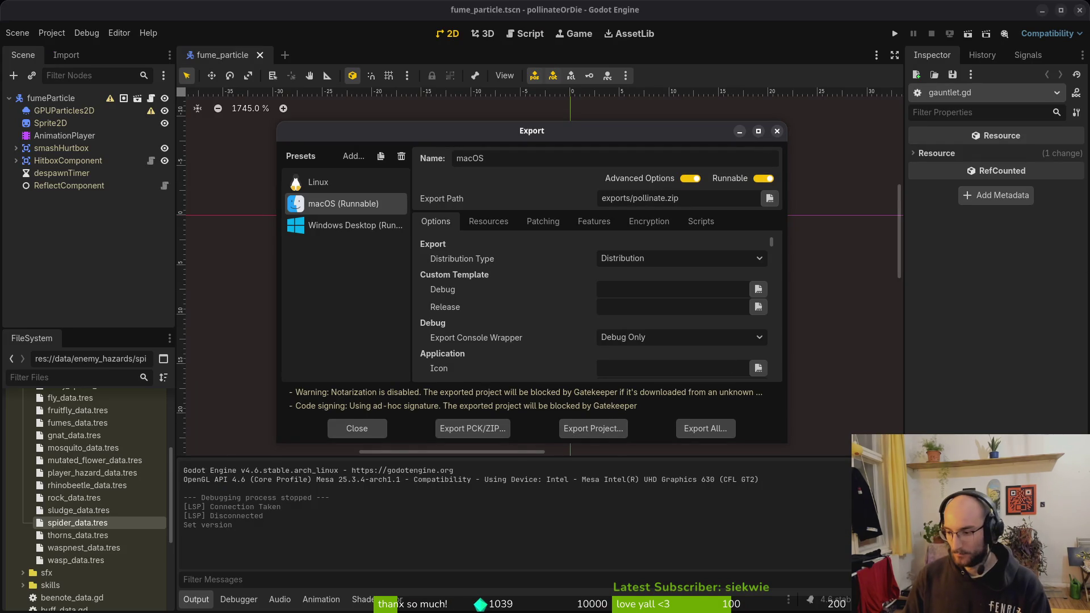
pyautogui.hotkey('alt', 'Tab')
pyautogui.doubleClick(606, 268)
pyautogui.press('Down')
pyautogui.press('Return')
pyautogui.press('Return')
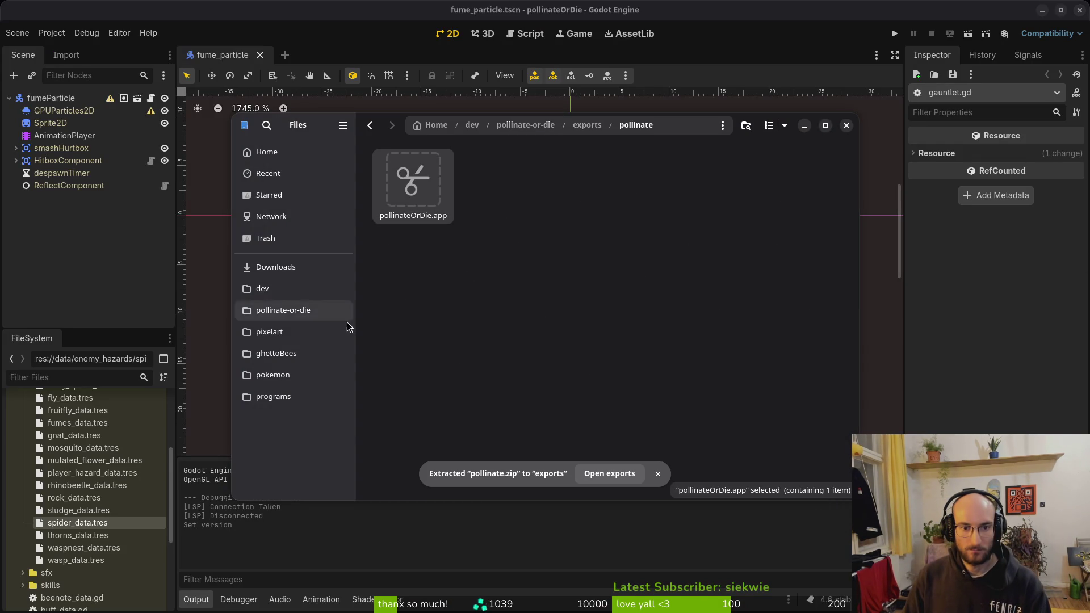
# Step: Put pollinateOrDie.app into Downloads/pollinateBuilds/mac
pyautogui.click(276, 267)
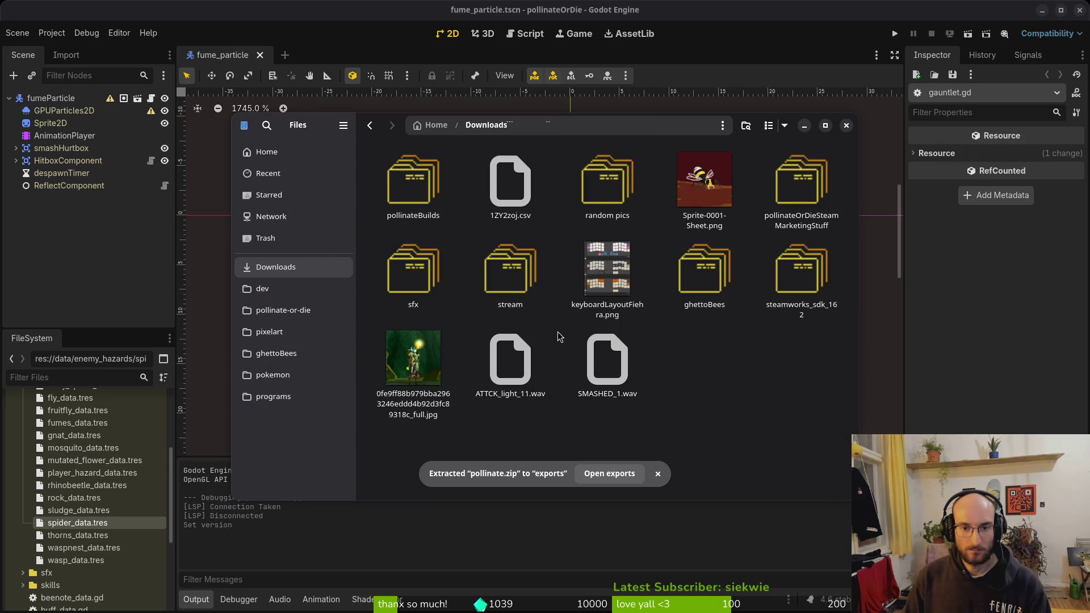
pyautogui.doubleClick(448, 185)
pyautogui.doubleClick(511, 183)
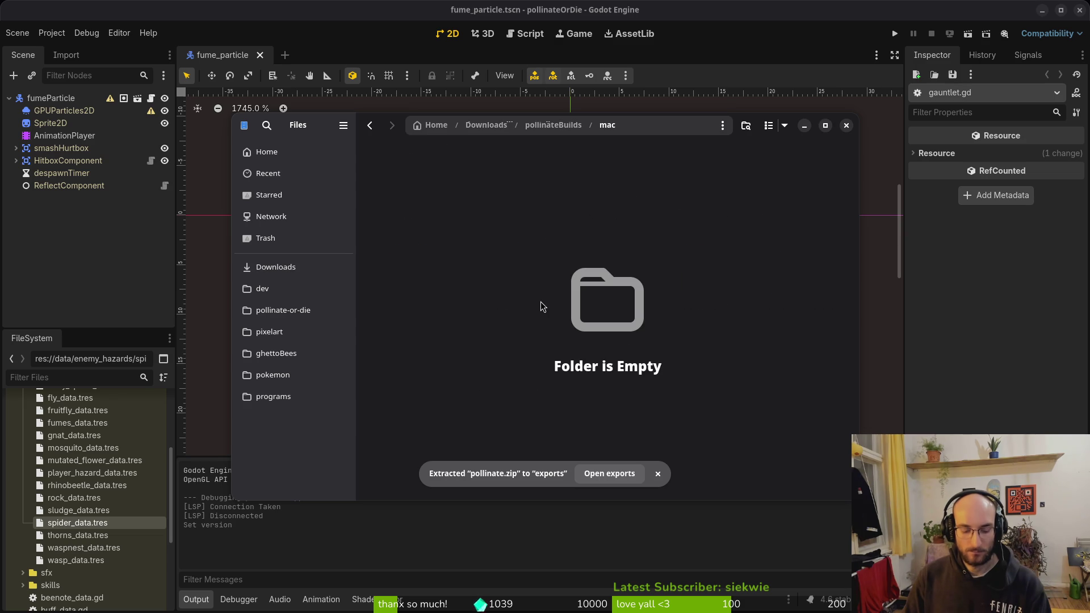
pyautogui.hotkey('alt', 'Left')
pyautogui.hotkey('alt', 'Left')
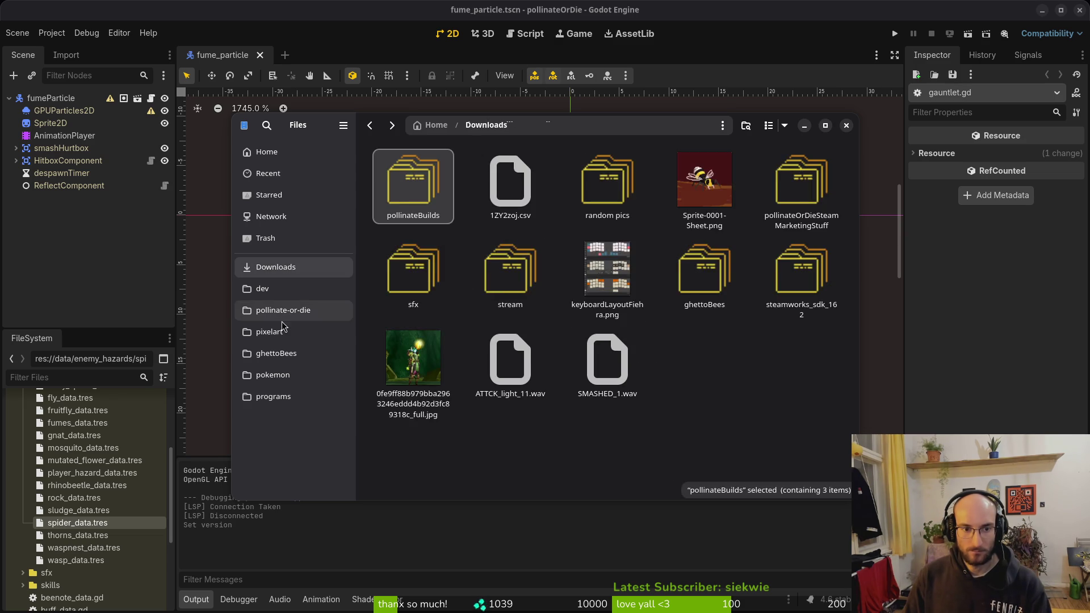
# Step: Trash everything in the exports folder and close the file manager
pyautogui.click(283, 310)
pyautogui.doubleClick(625, 281)
pyautogui.hotkey('ctrl', 'a')
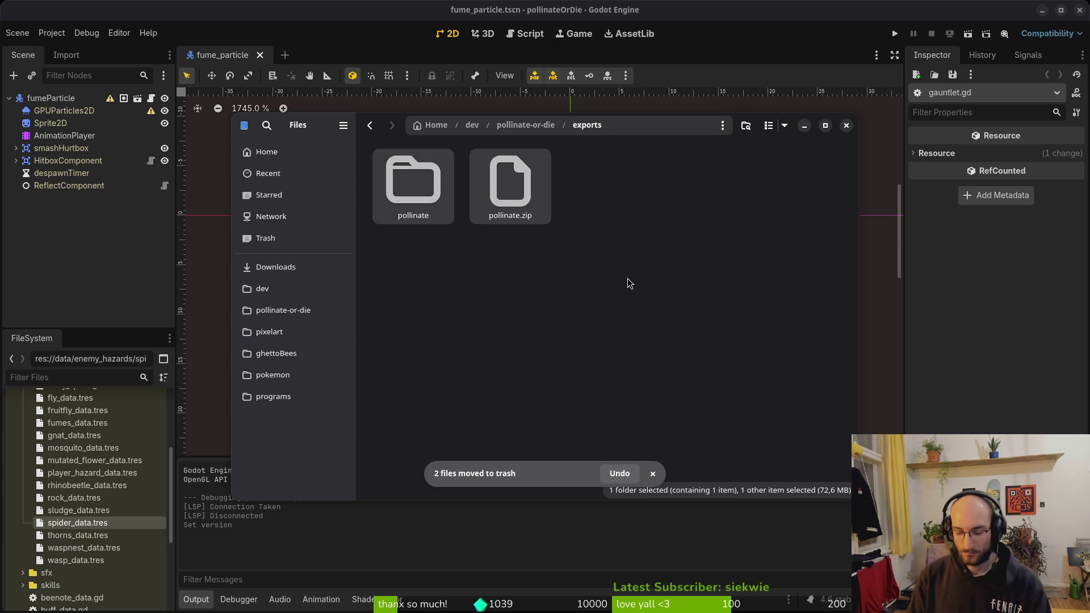
pyautogui.press('Delete')
pyautogui.hotkey('ctrl', 'w')
pyautogui.click(350, 227)
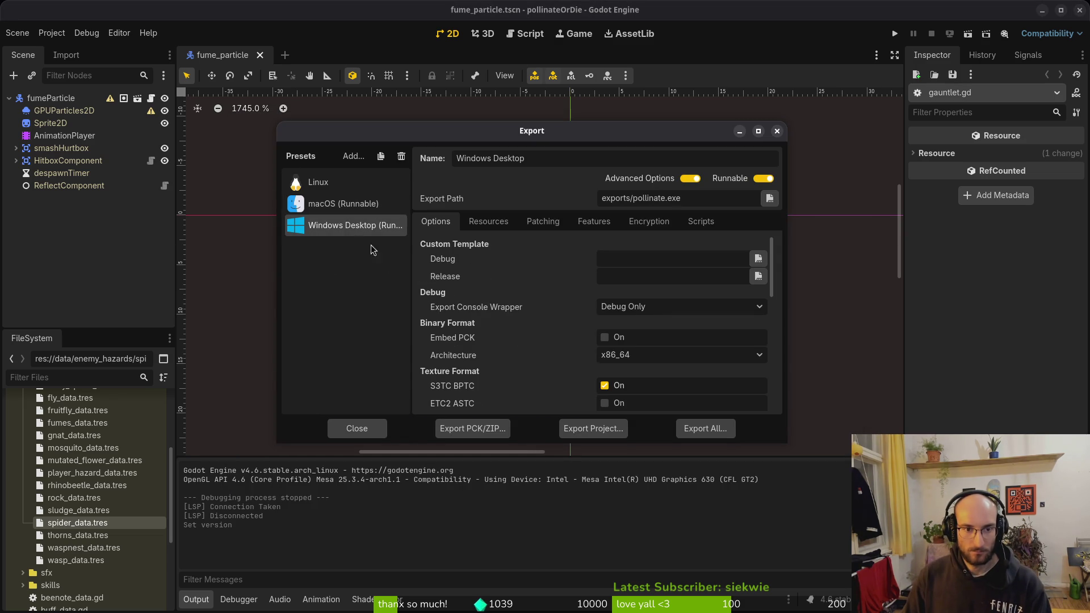
# Step: Export the Windows Desktop build as pollinate.exe, then cut pollinate.exe and pollinate.pck from exports
pyautogui.click(579, 429)
pyautogui.click(652, 491)
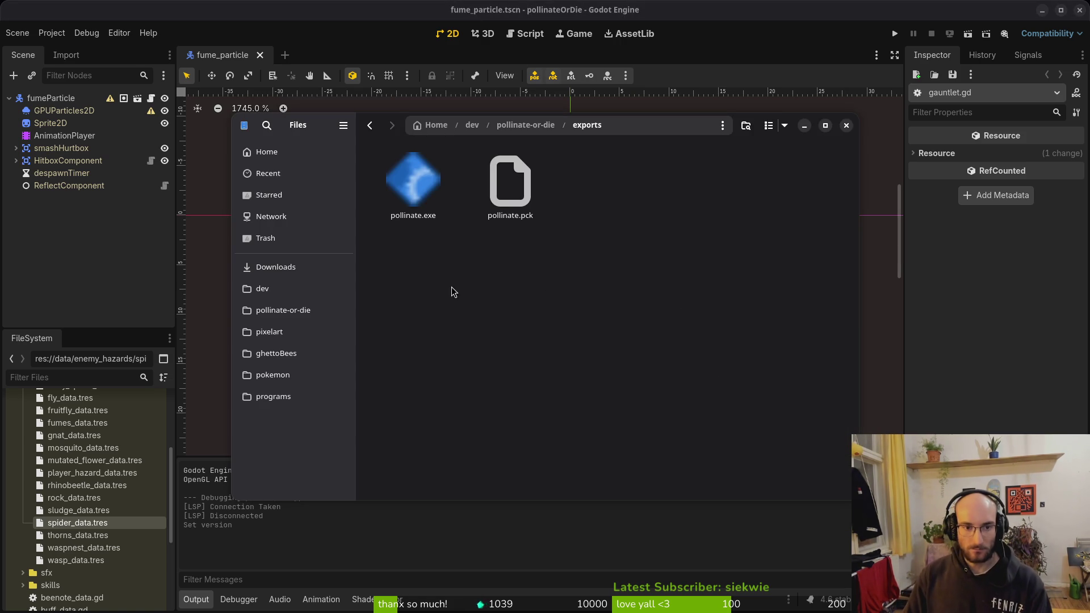
pyautogui.click(283, 309)
pyautogui.doubleClick(609, 267)
pyautogui.hotkey('ctrl', 'a')
pyautogui.hotkey('ctrl', 'x')
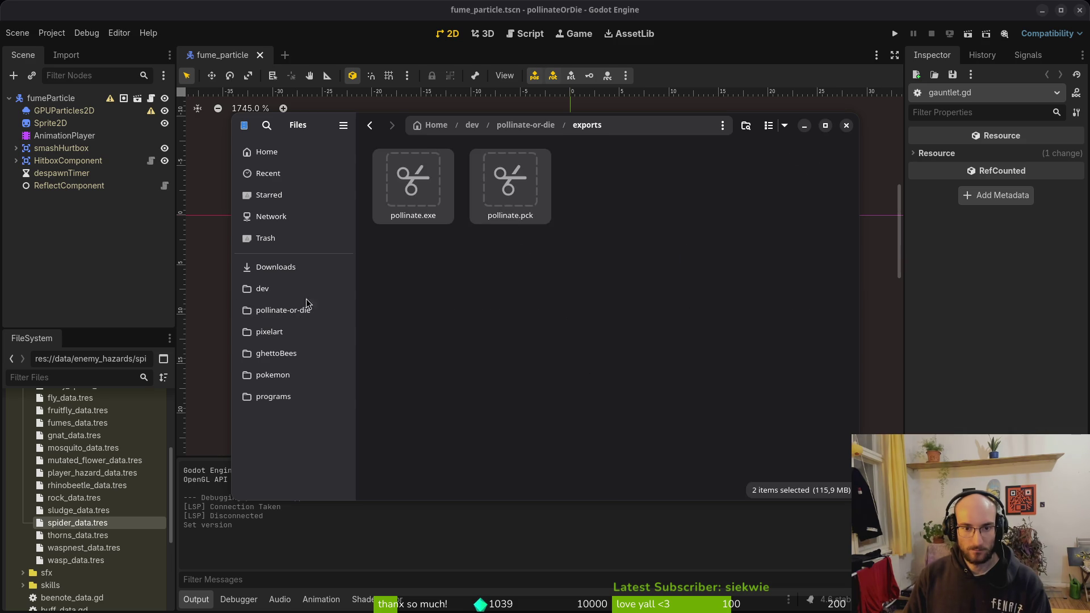
# Step: Paste both files into Downloads/pollinateBuilds/windows, then close the file manager and export window
pyautogui.click(276, 266)
pyautogui.doubleClick(444, 193)
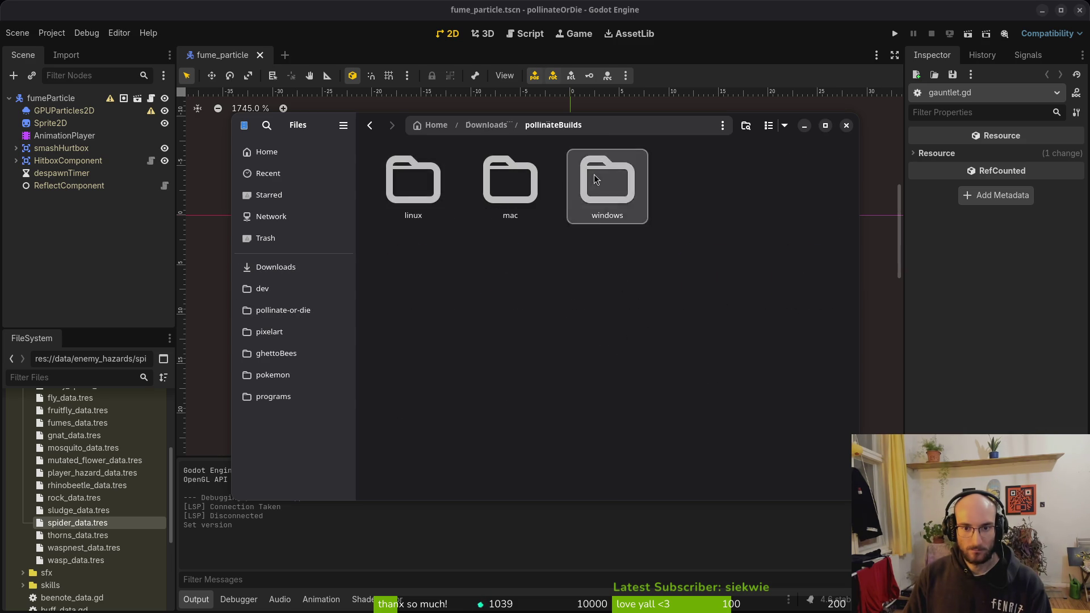
pyautogui.doubleClick(608, 184)
pyautogui.hotkey('ctrl', 'v')
pyautogui.click(846, 125)
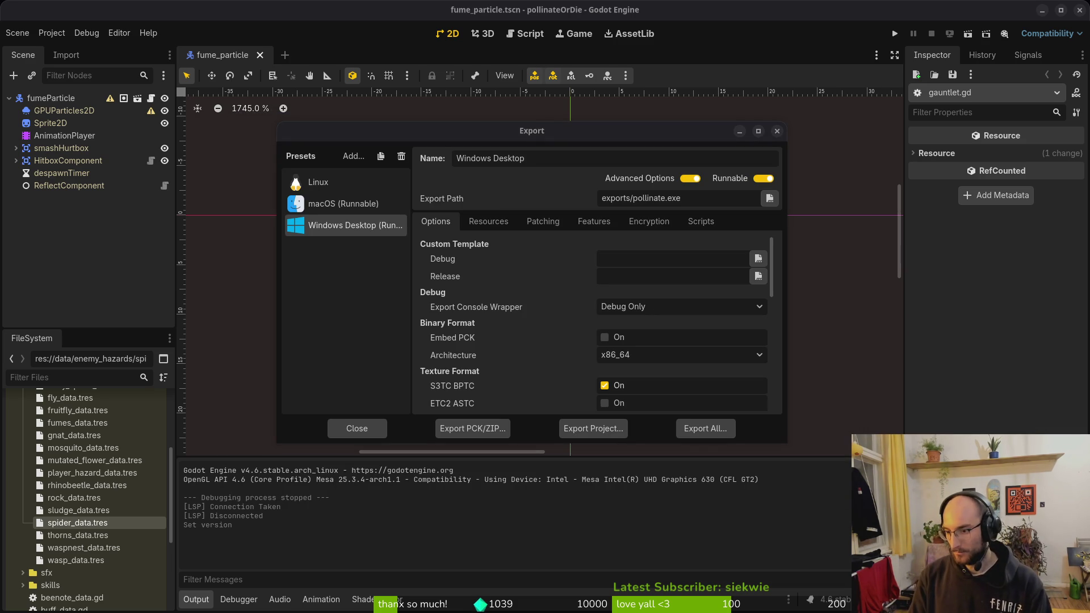
pyautogui.click(776, 131)
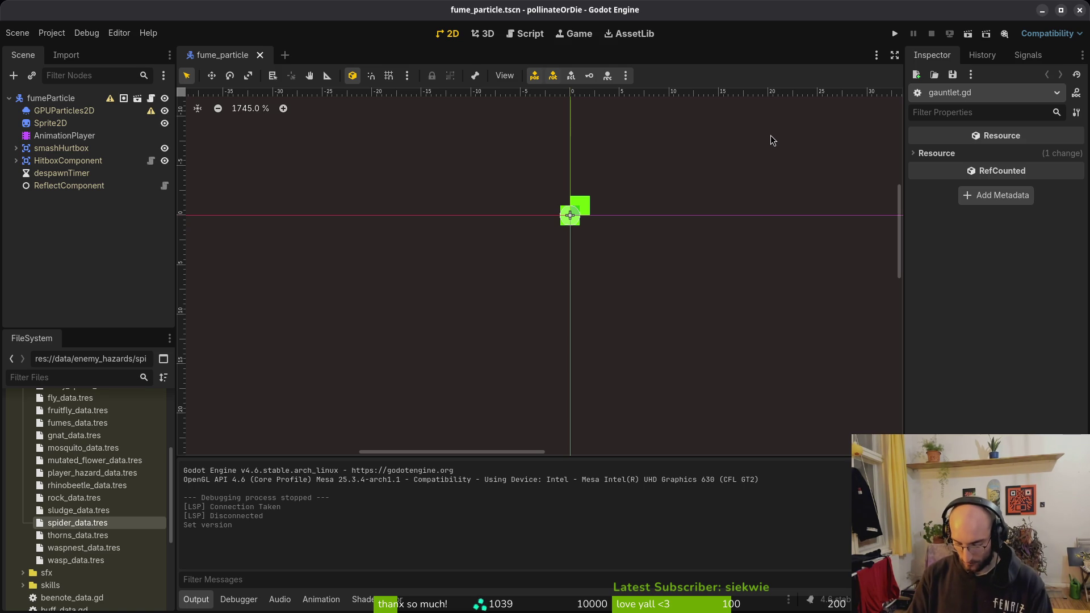
# Step: Zoom the canvas to 200%, select the fumeParticle root node, then return to a cleared terminal
pyautogui.press('2')
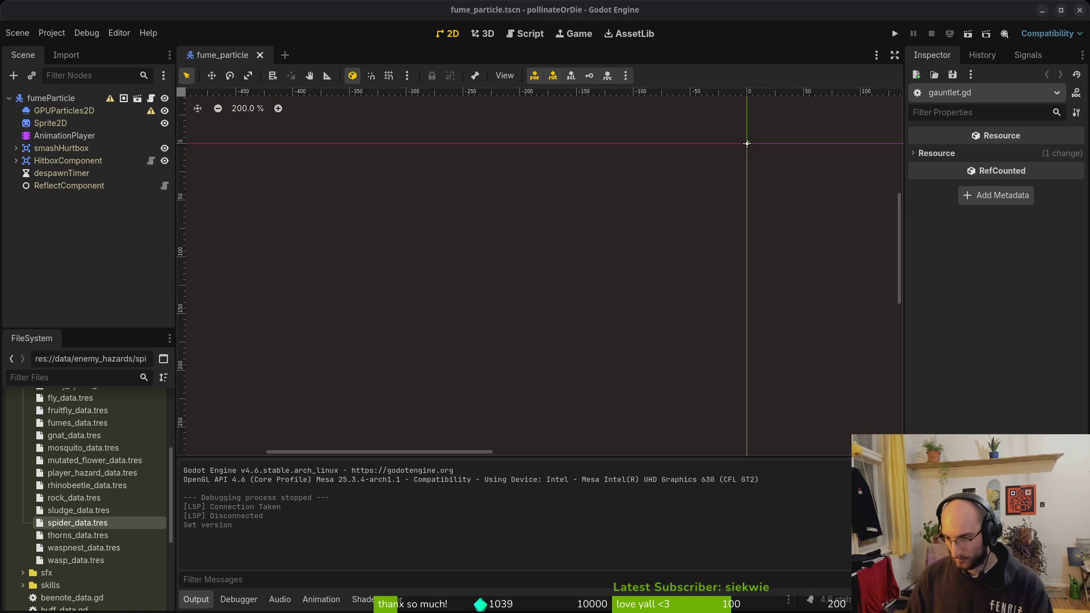
pyautogui.click(56, 99)
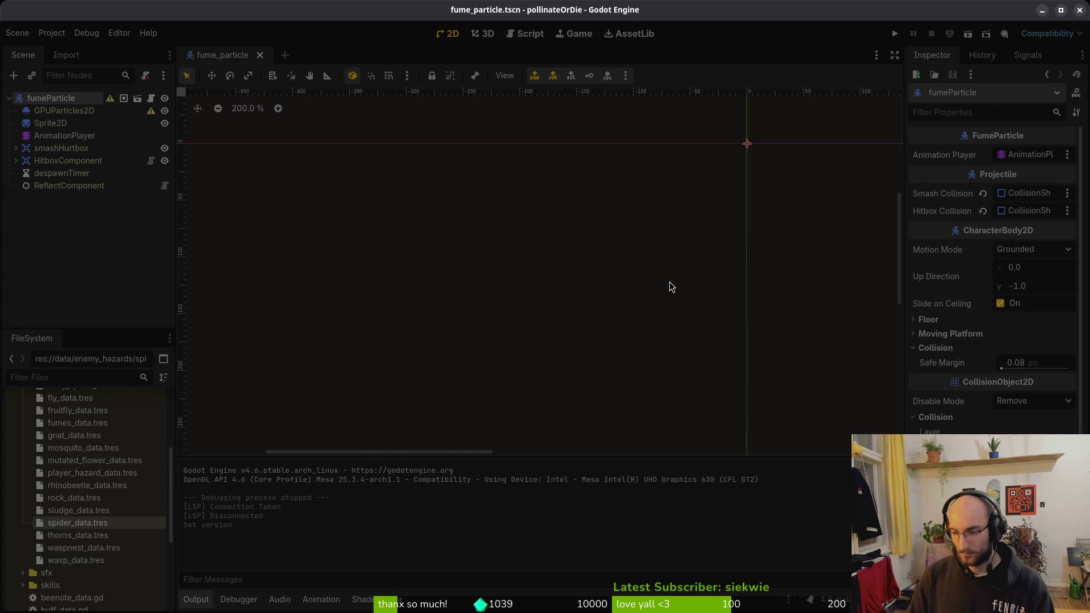
pyautogui.hotkey('alt', 'Tab')
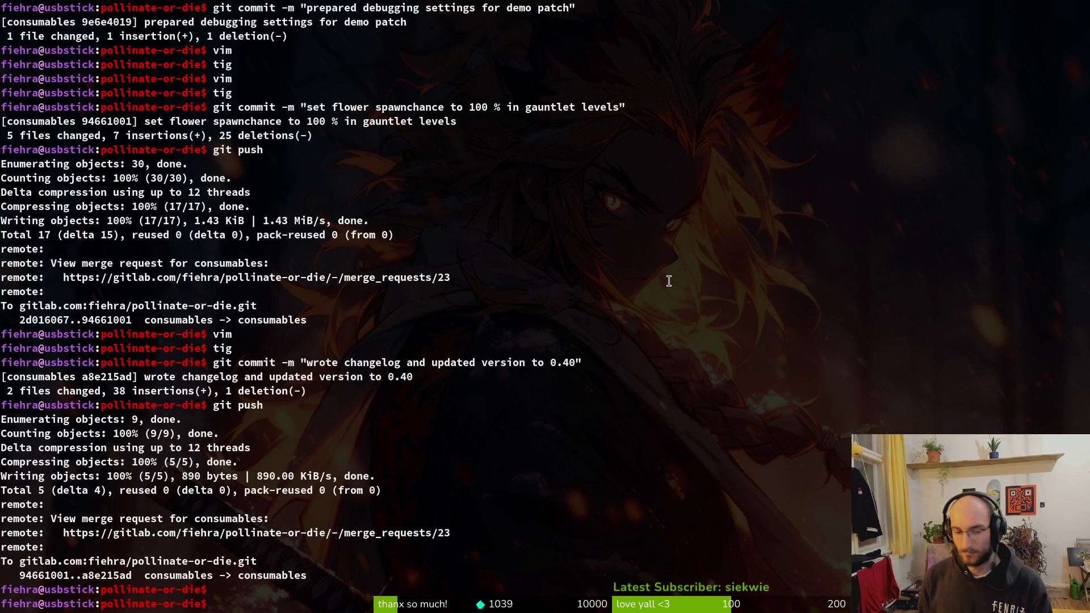
pyautogui.hotkey('ctrl', 'l')
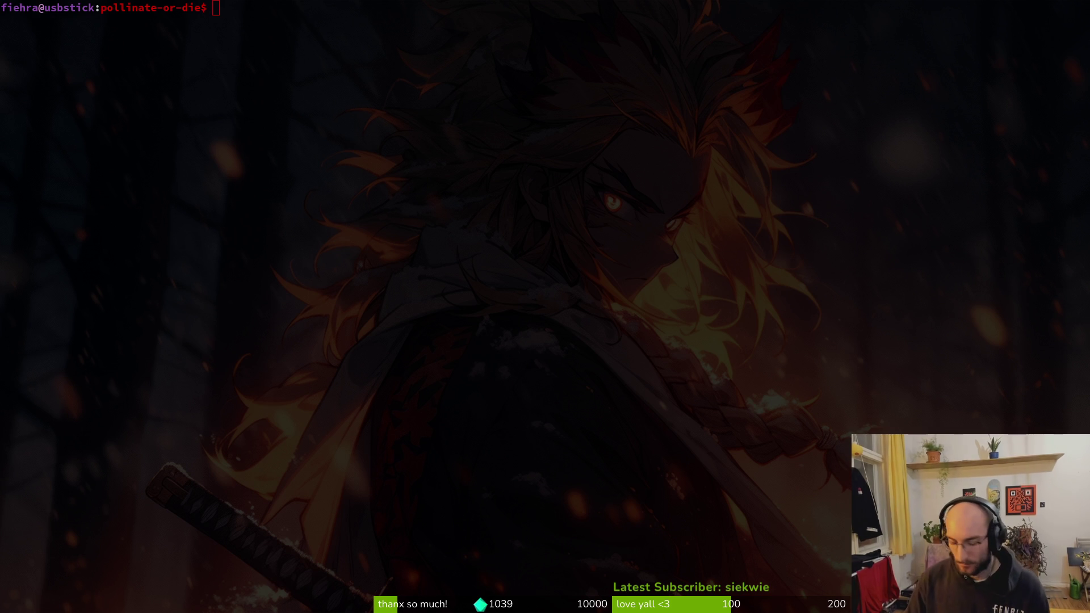
# Step: Verify the Pollinate or Die Playtest's installed files in Steam Properties, then launch the playtest
pyautogui.press('super+f')
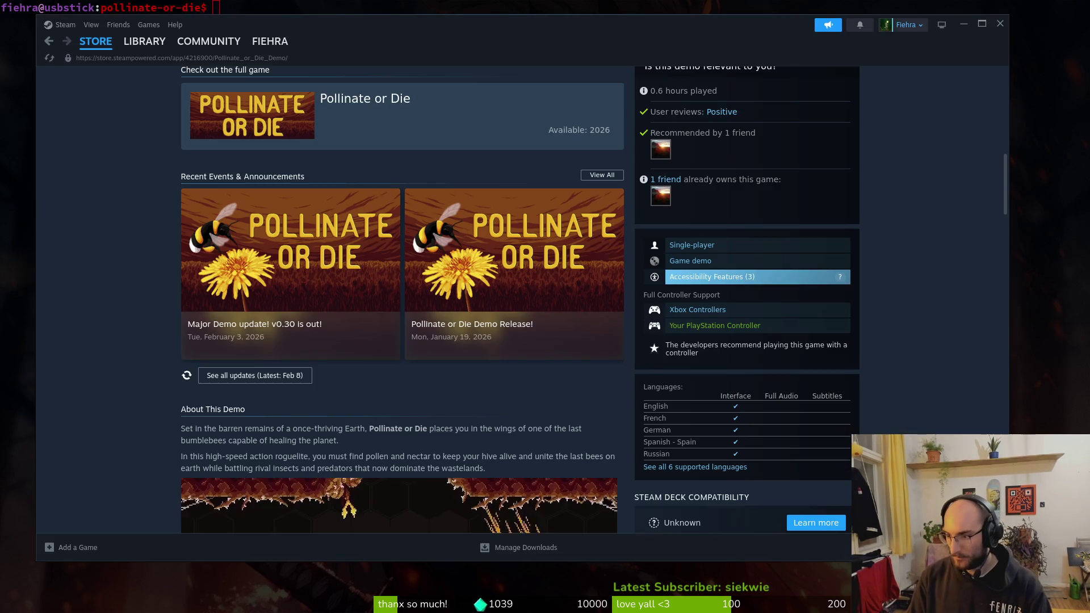
pyautogui.click(167, 59)
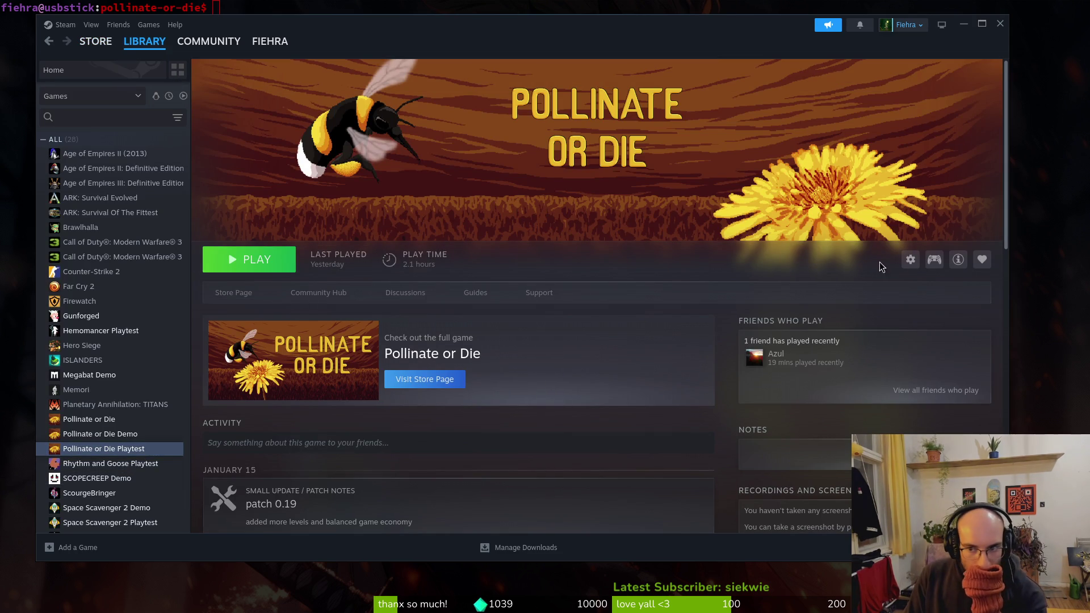
pyautogui.click(909, 260)
pyautogui.click(939, 338)
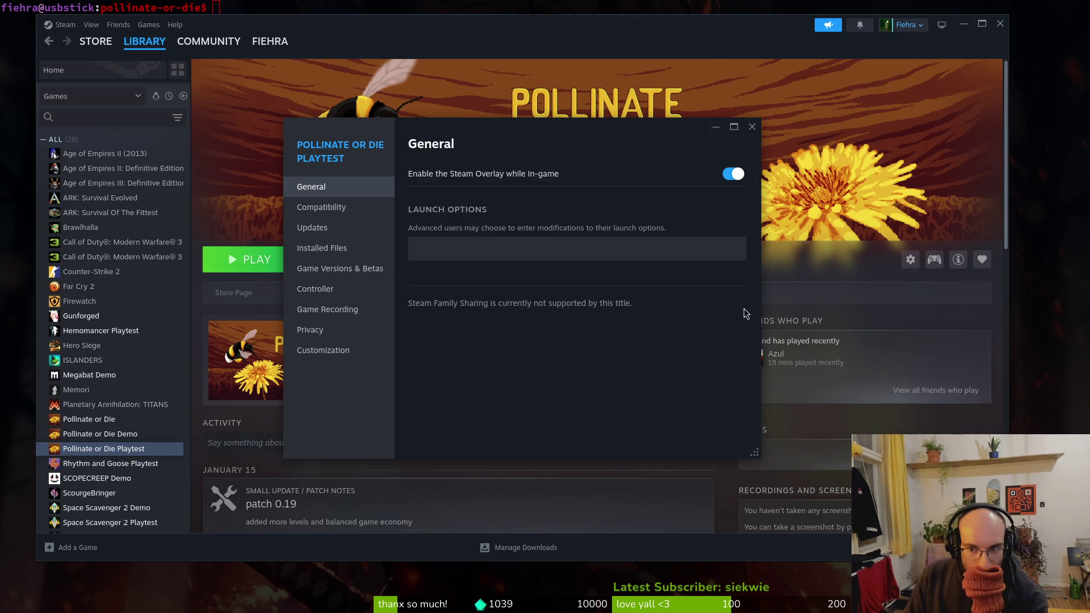
pyautogui.click(322, 248)
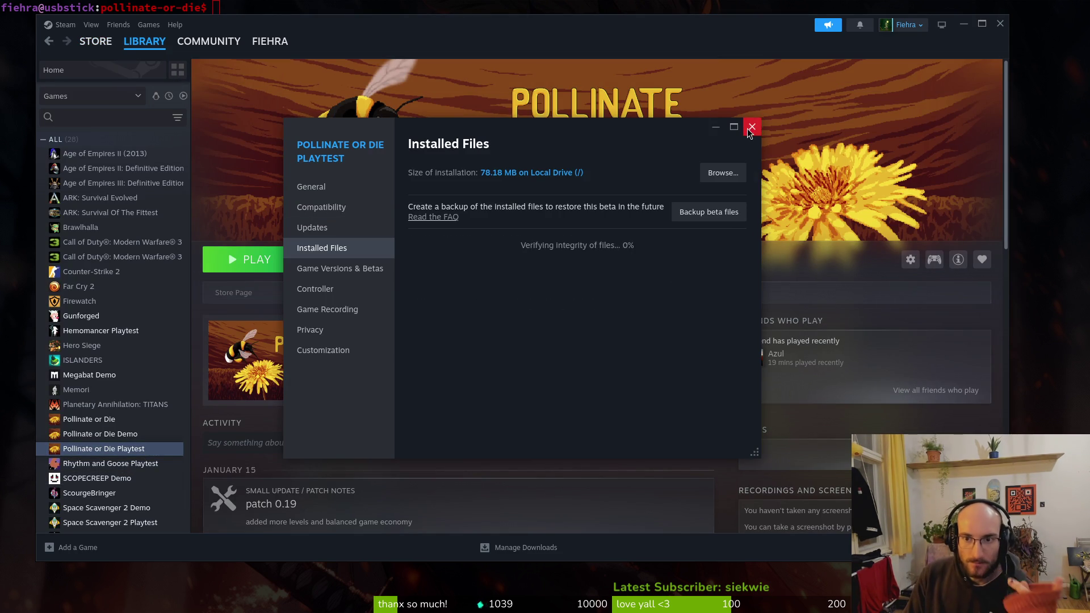
pyautogui.click(752, 127)
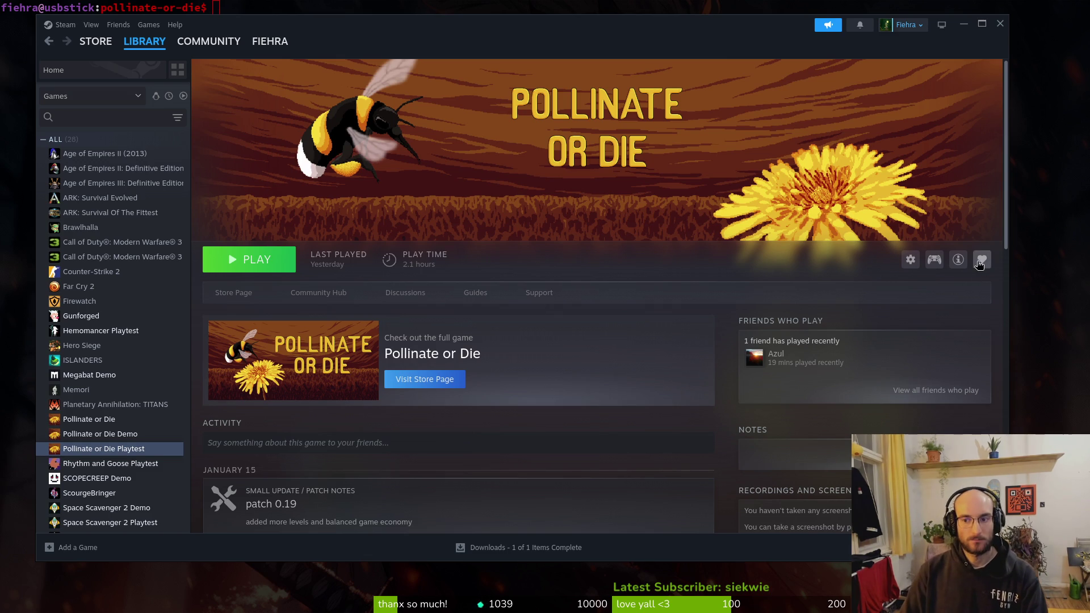
pyautogui.click(258, 261)
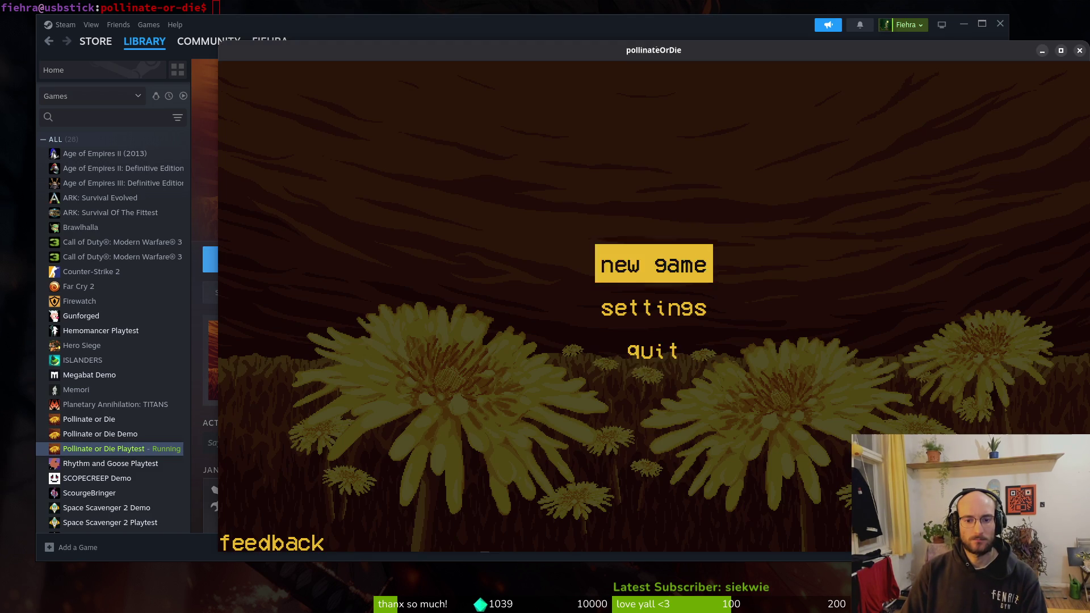
# Step: Quit the running game and open the Playtest's properties from its gear menu
pyautogui.click(1079, 51)
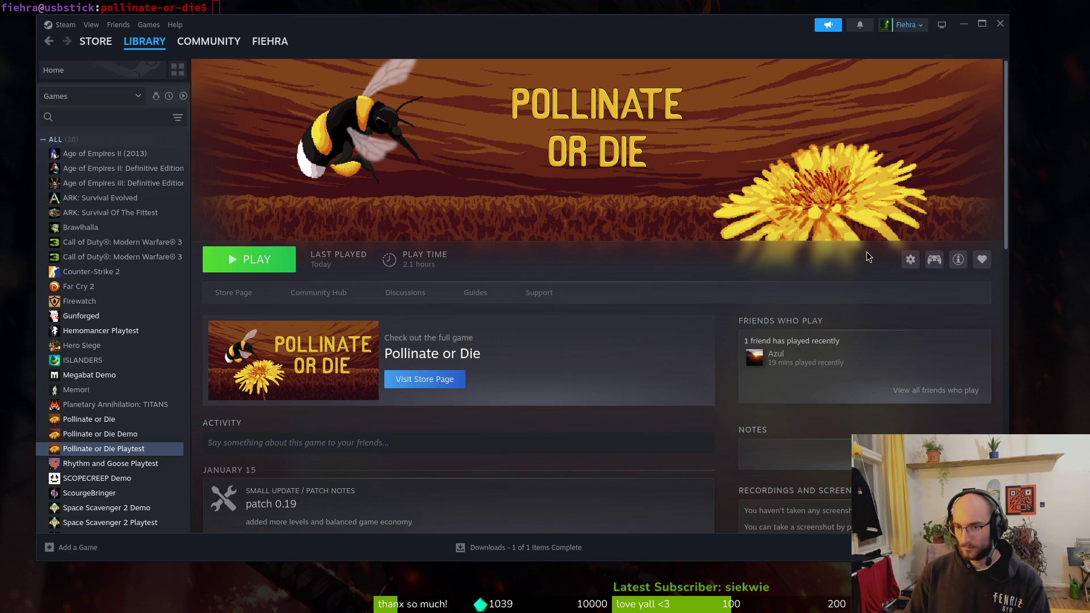
pyautogui.click(909, 260)
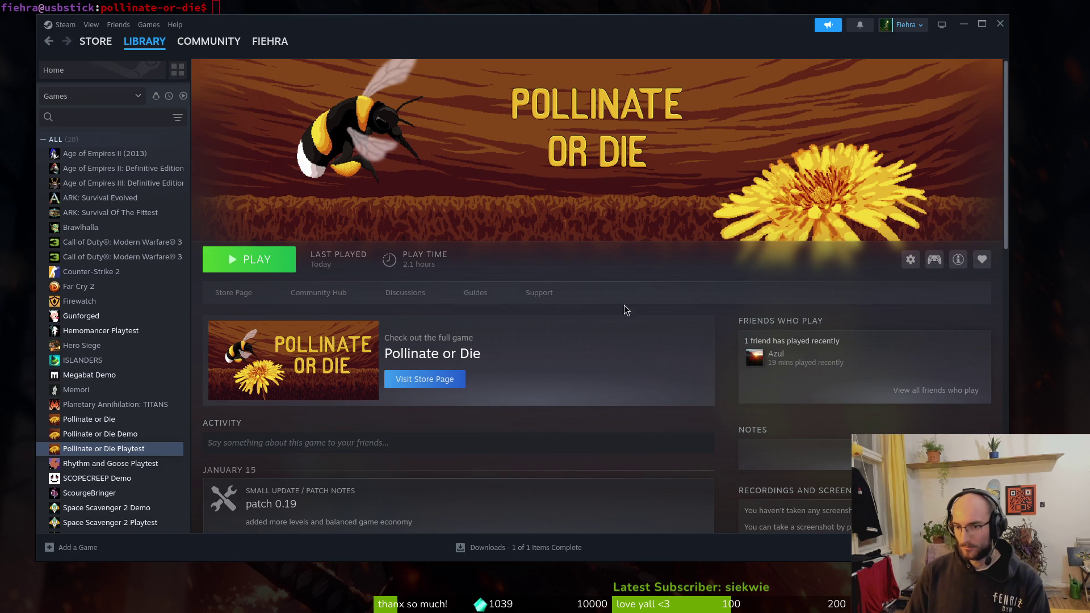
pyautogui.click(910, 260)
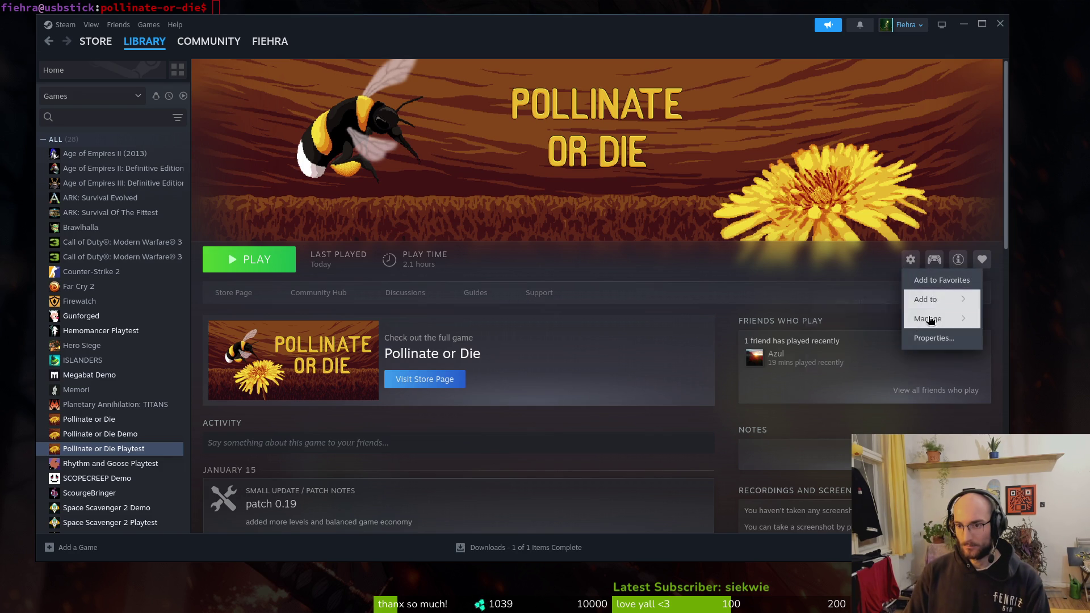
pyautogui.click(932, 339)
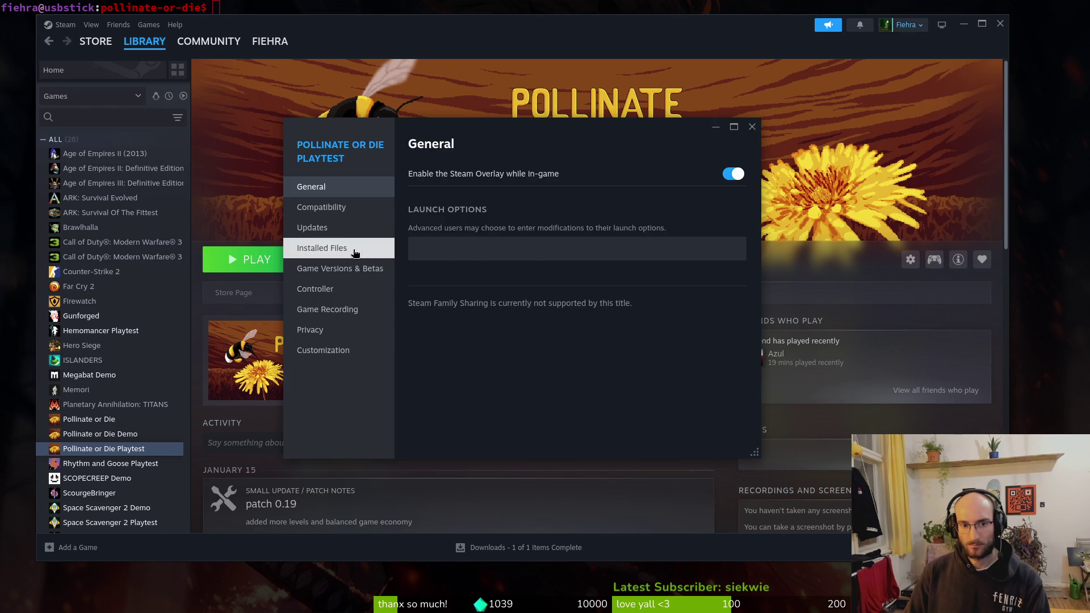
# Step: Recheck installed files, close Properties, then launch and quit the Pollinate or Die Playtest
pyautogui.click(322, 248)
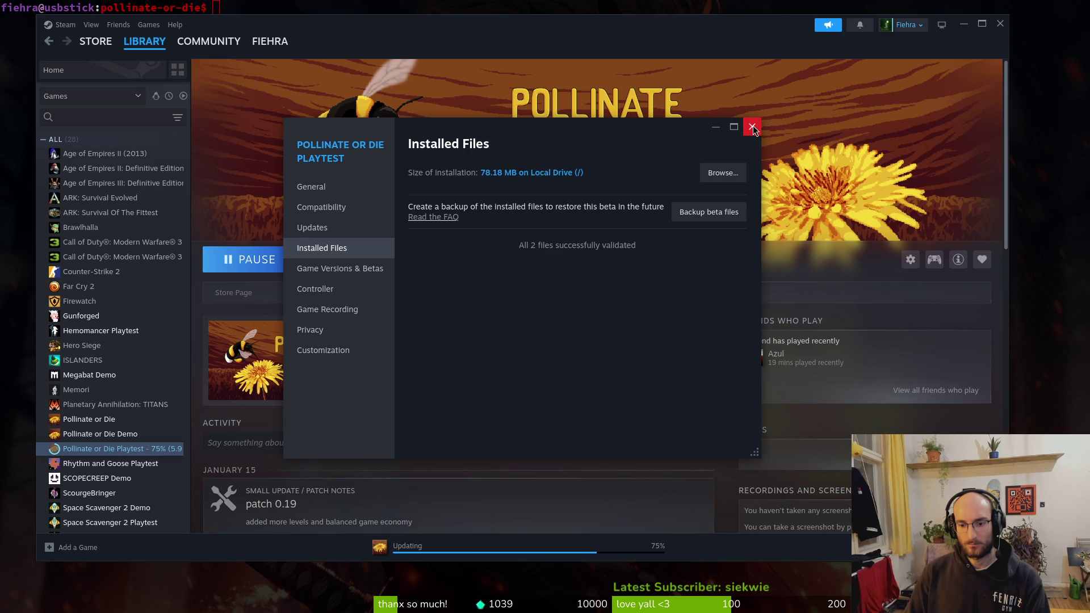
pyautogui.click(752, 127)
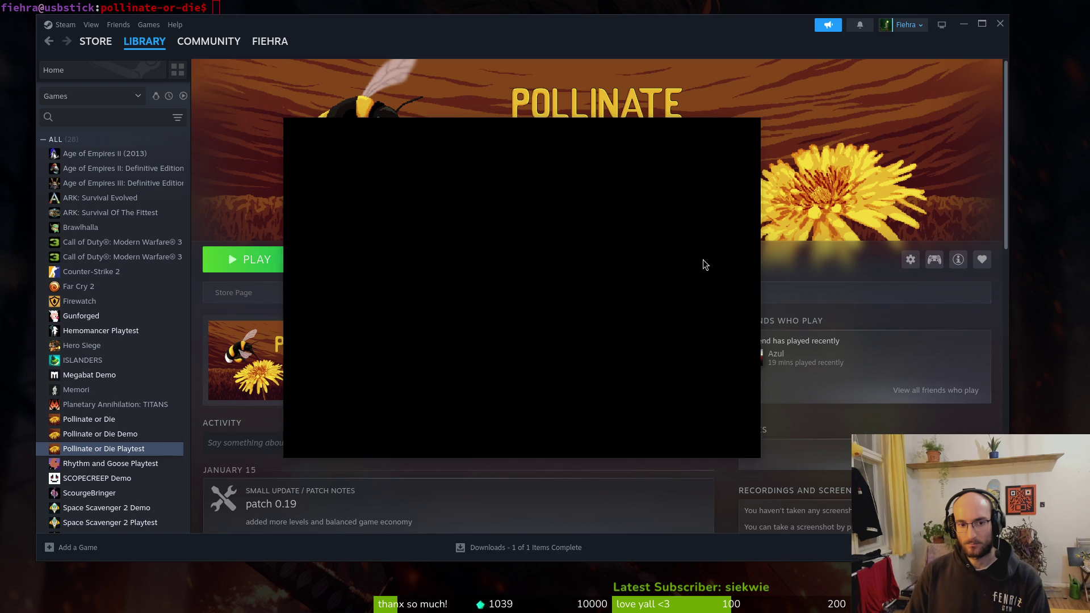
pyautogui.click(291, 267)
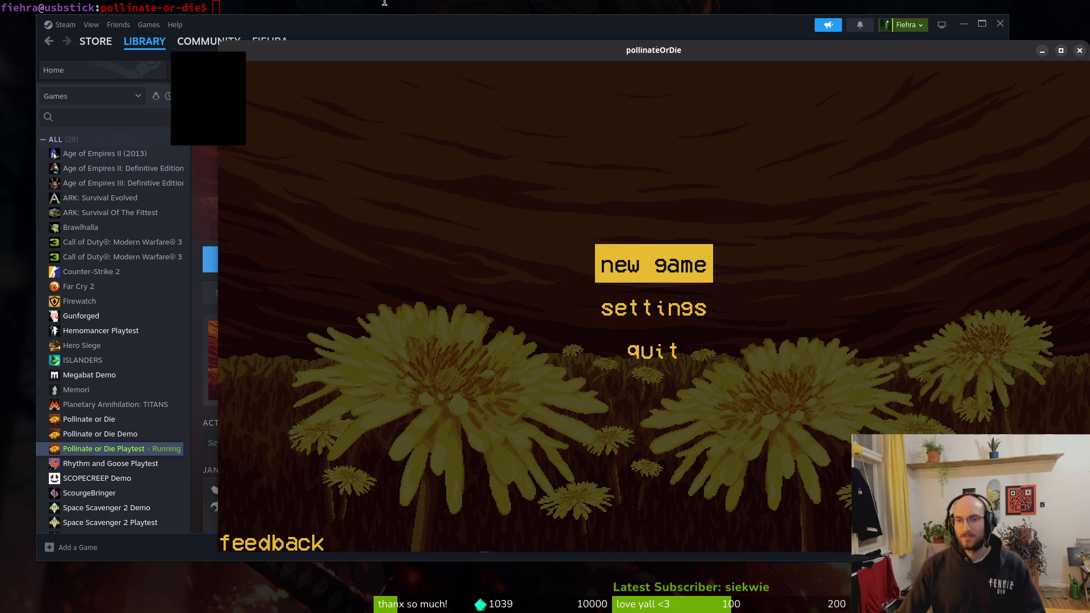
pyautogui.click(1079, 50)
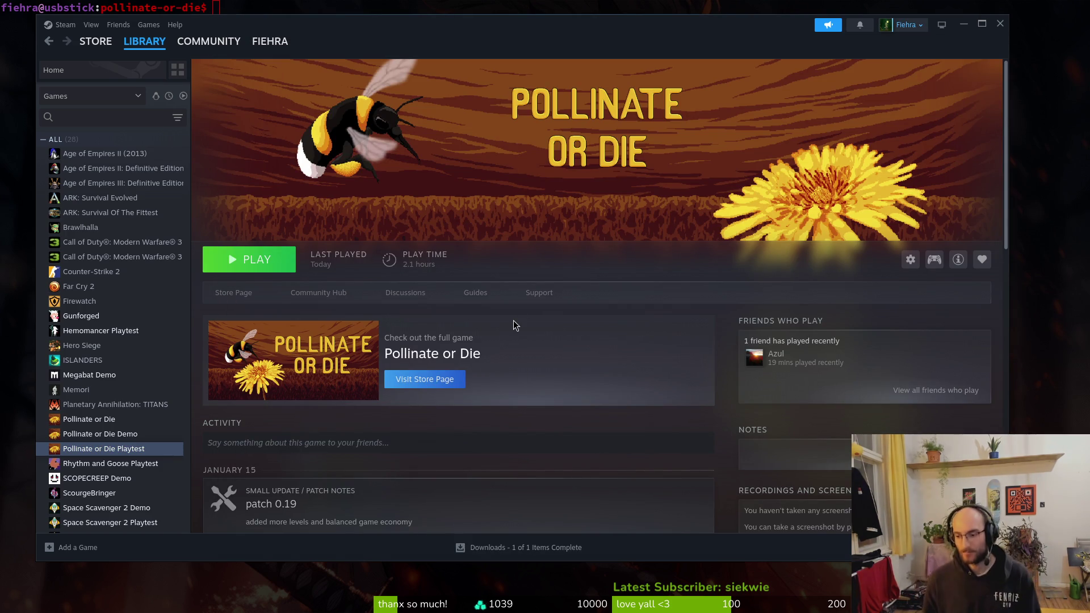
pyautogui.press('super')
# Step: Bring the Steam window to the front, later switching to the terminal
pyautogui.click(513, 321)
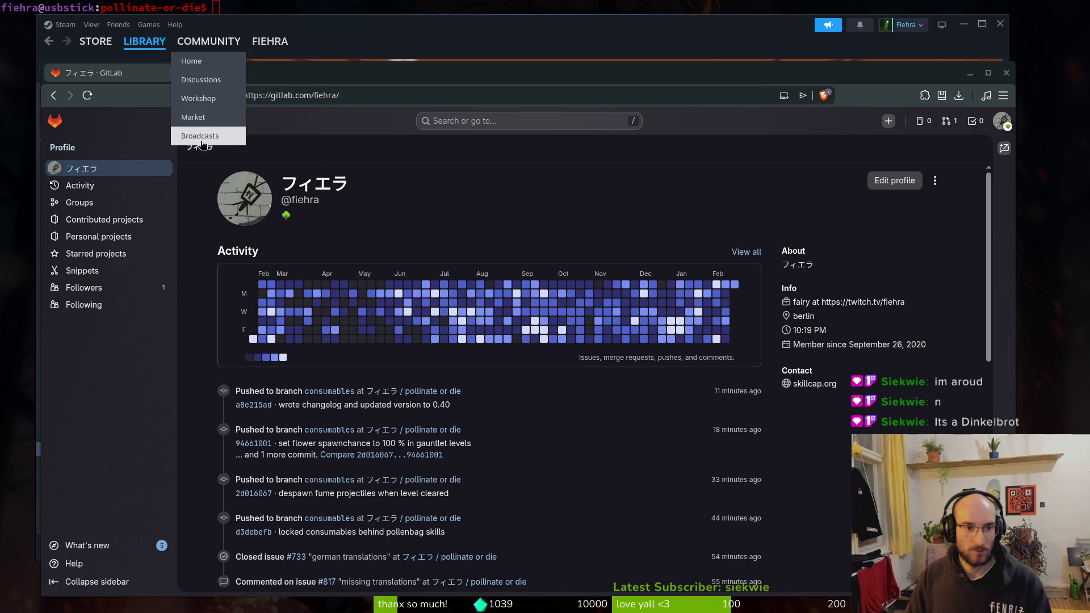
pyautogui.click(336, 3)
# Step: Launch Neovim with 'v' and open game.controller.gd through the file finder
pyautogui.write('v')
pyautogui.press('Return')
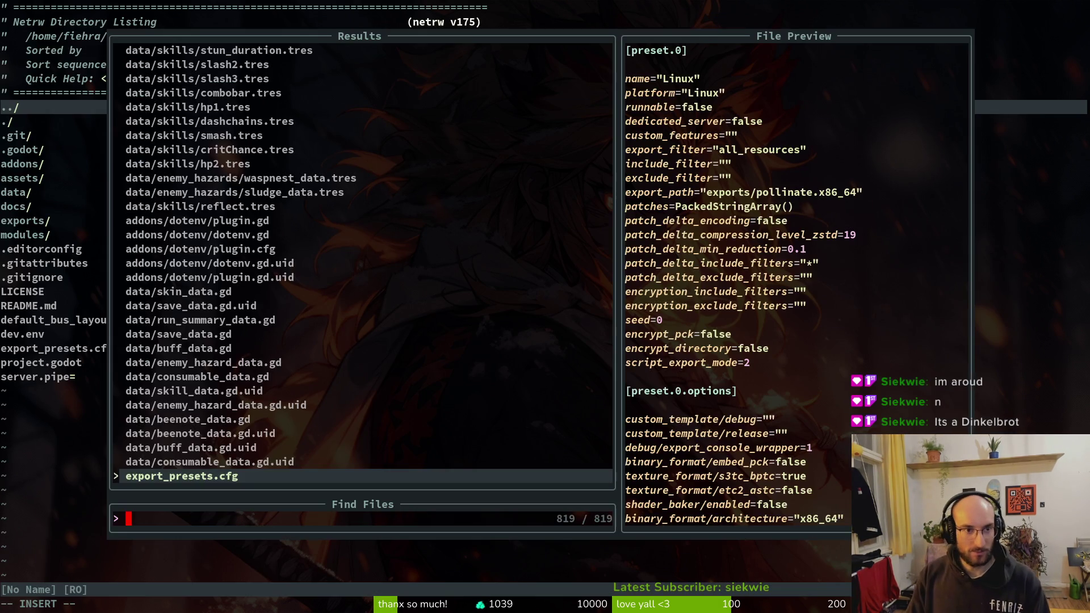
pyautogui.press('Escape')
pyautogui.press('Escape')
pyautogui.press('space')
pyautogui.press('f')
pyautogui.press('f')
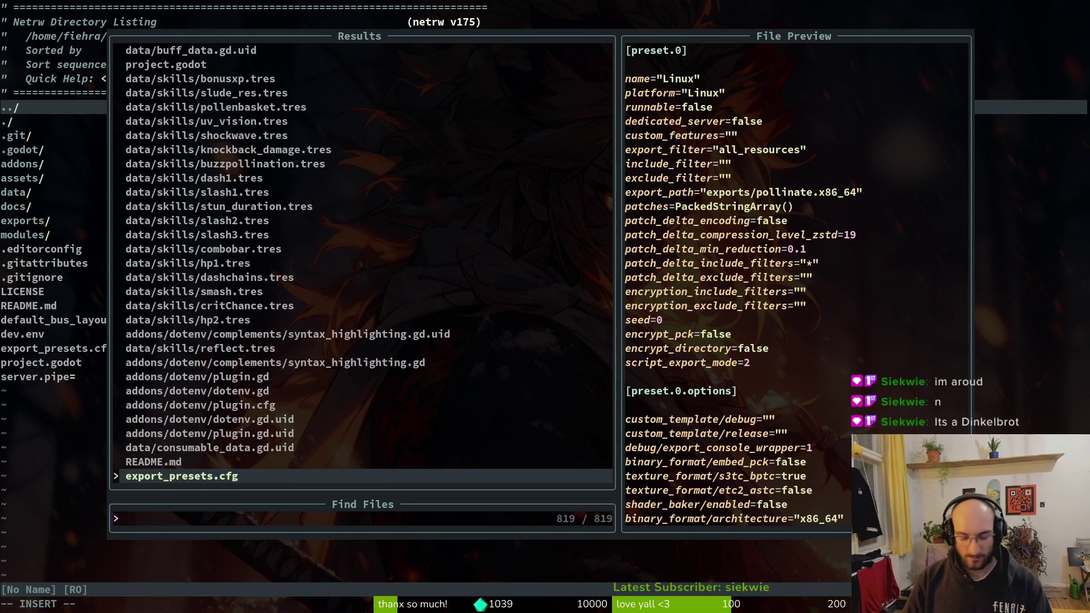
pyautogui.write('gamec')
pyautogui.press('Return')
# Step: Restore the tier 0 case lines via undo and redo, then save with :w
pyautogui.scroll(-15, 397, 284)
pyautogui.scroll(-20, 397, 284)
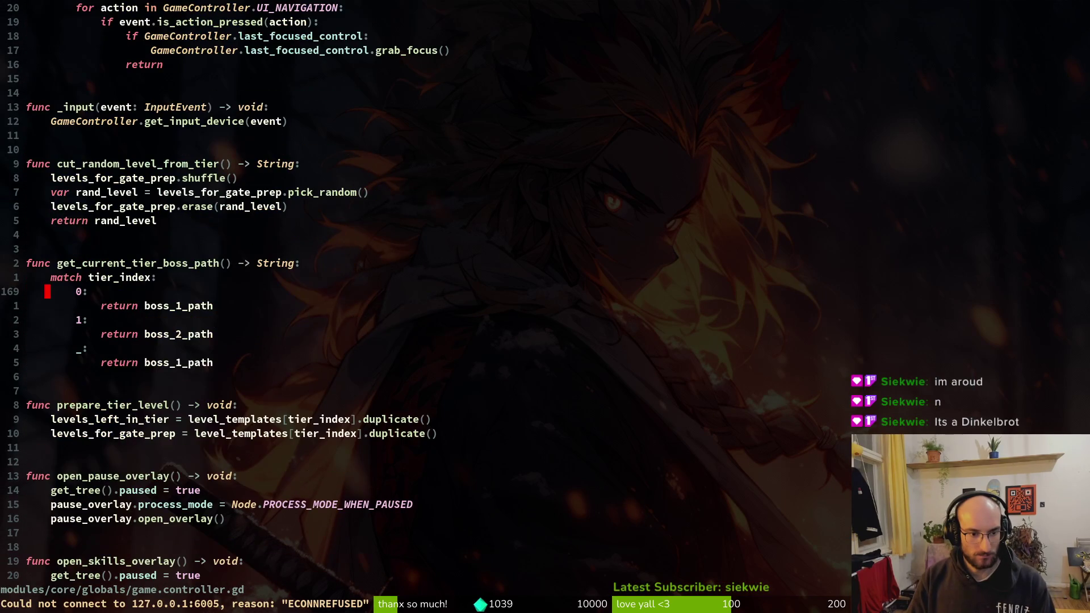
pyautogui.press('j')
pyautogui.press('y')
pyautogui.press('y')
pyautogui.press('k')
pyautogui.press('p')
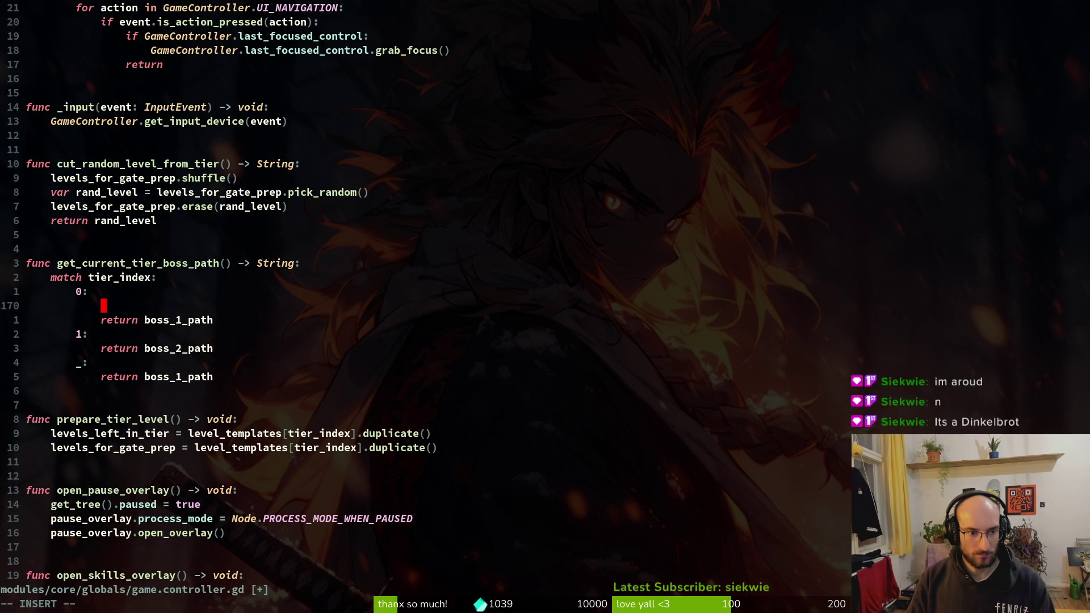
pyautogui.press('u')
pyautogui.press('u')
pyautogui.press('u')
pyautogui.hotkey('ctrl', 'r')
pyautogui.press('u')
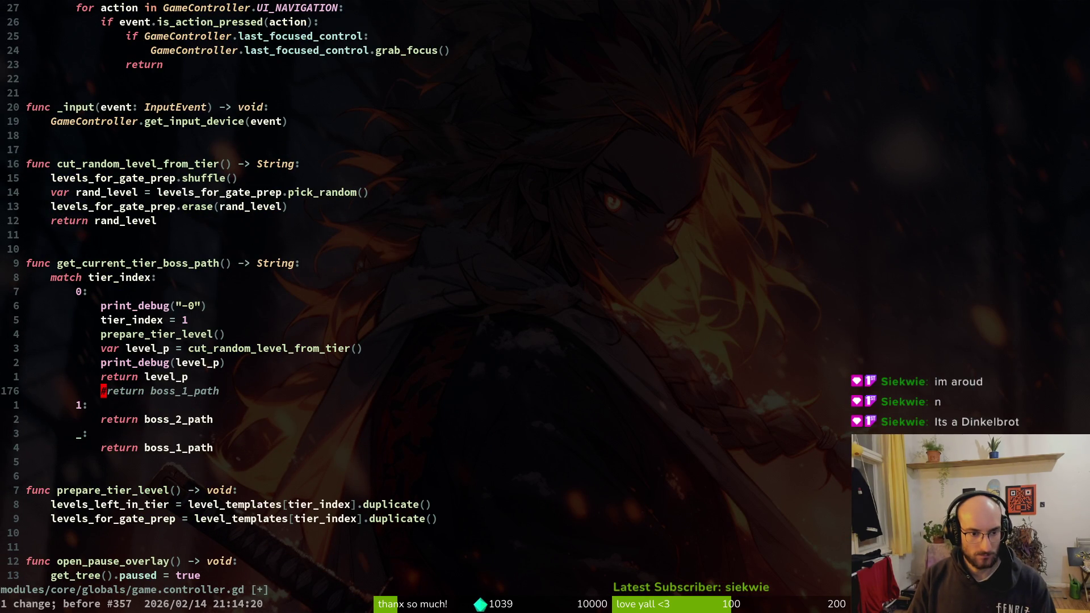
pyautogui.write(':w')
pyautogui.press('Return')
# Step: Delete the print_debug(level_p) and print_debug("-0") lines under case 0
pyautogui.press('k')
pyautogui.press('k')
pyautogui.press('k')
pyautogui.press('j')
pyautogui.press('j')
pyautogui.press('j')
pyautogui.press('d')
pyautogui.press('d')
pyautogui.press('k')
pyautogui.press('k')
pyautogui.press('k')
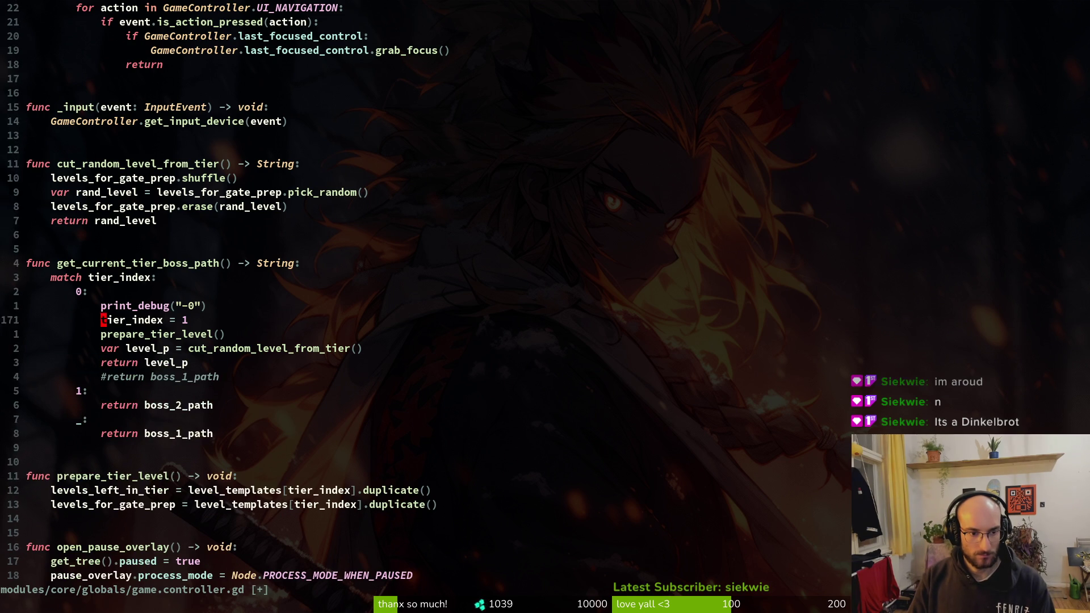
pyautogui.press('k')
pyautogui.press('d')
pyautogui.press('d')
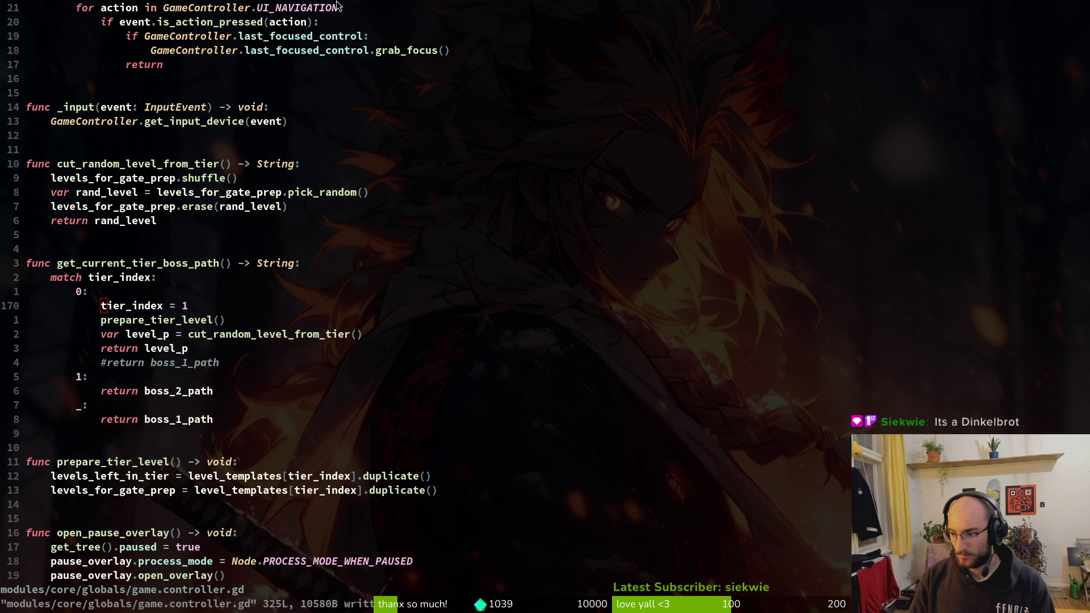
# Step: Save and quit Neovim with :wq, then open the pollinateOrDie project
pyautogui.press('super')
pyautogui.press('super')
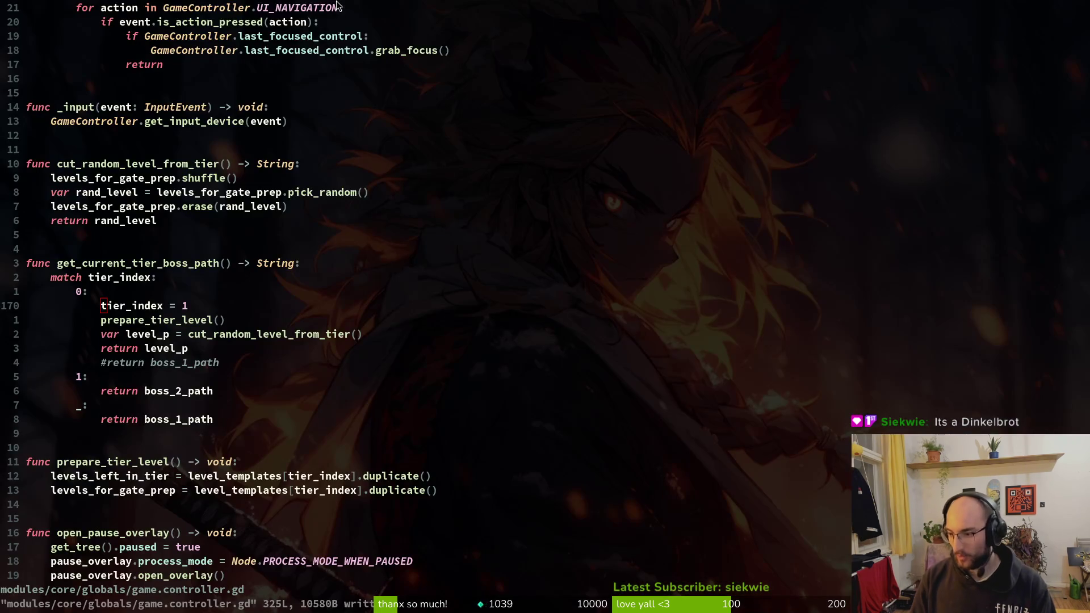
pyautogui.click(202, 196)
pyautogui.write(':qw')
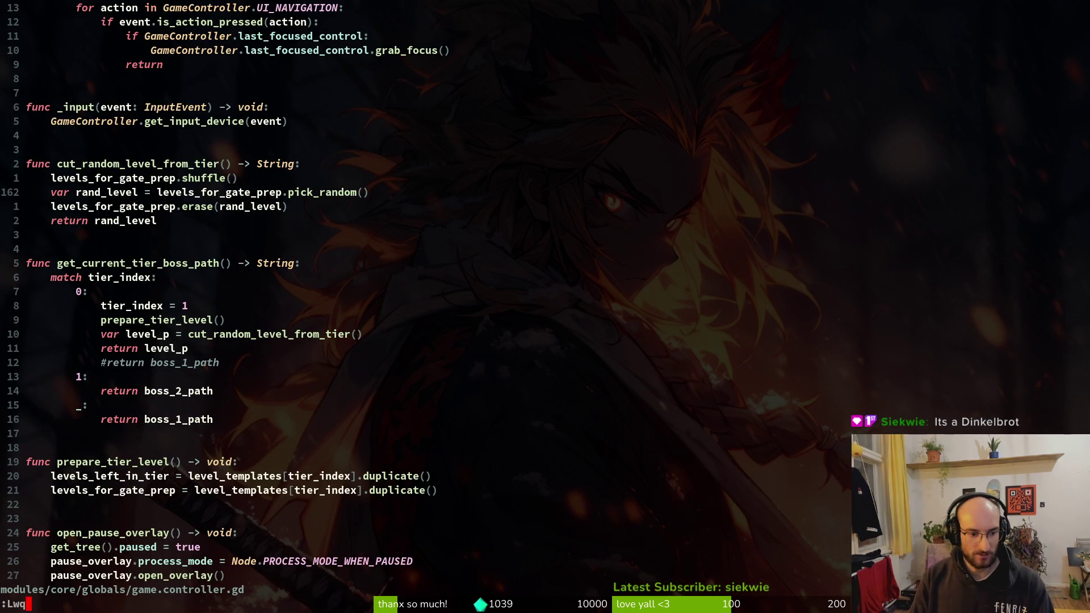
pyautogui.press('Return')
pyautogui.write(':wq')
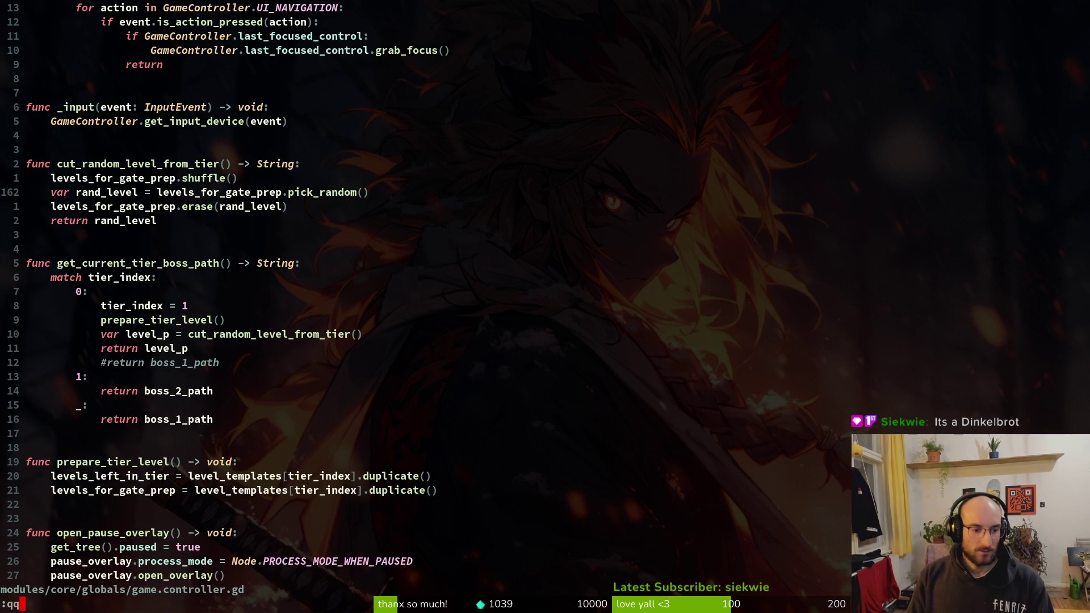
pyautogui.press('Return')
pyautogui.doubleClick(655, 139)
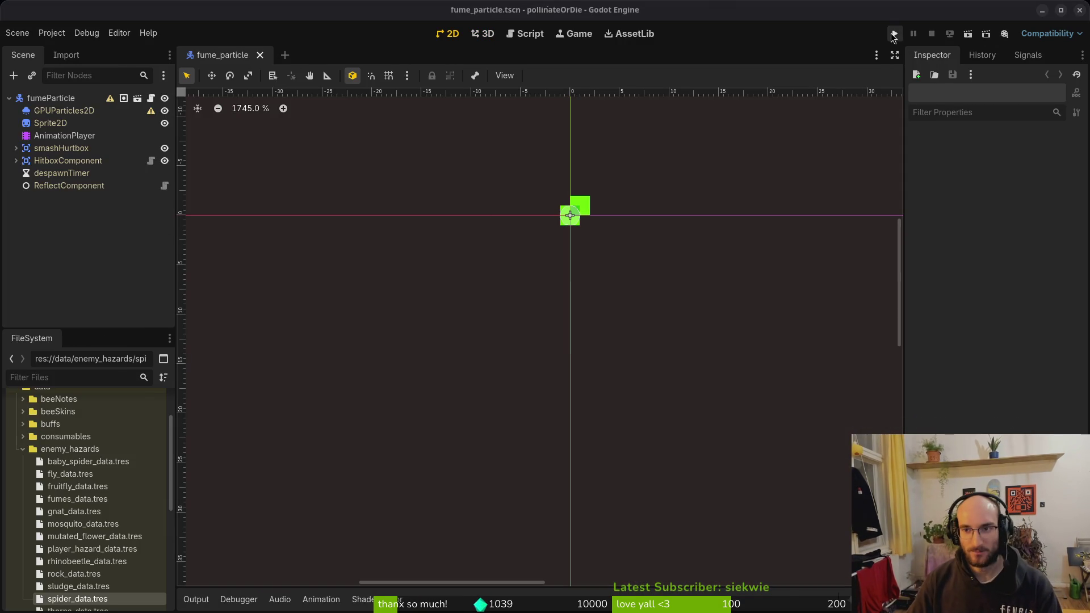
# Step: Run the pollinateOrDie project in debug mode from the top-right toolbar
pyautogui.click(894, 34)
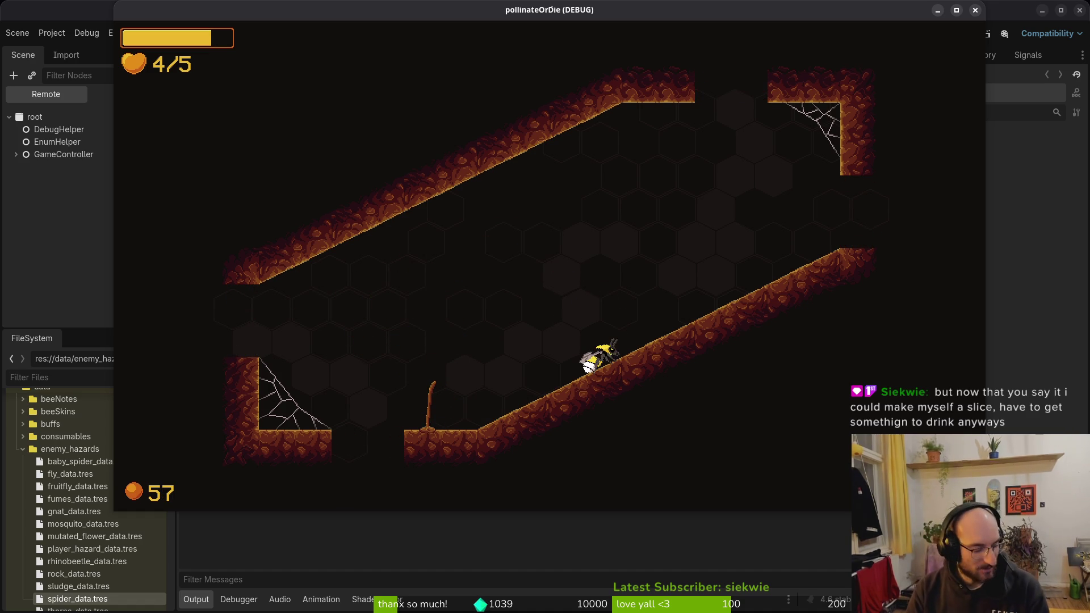
# Step: Play the debug run through to the hive boss room, using the window overview
pyautogui.press('super')
pyautogui.press('super')
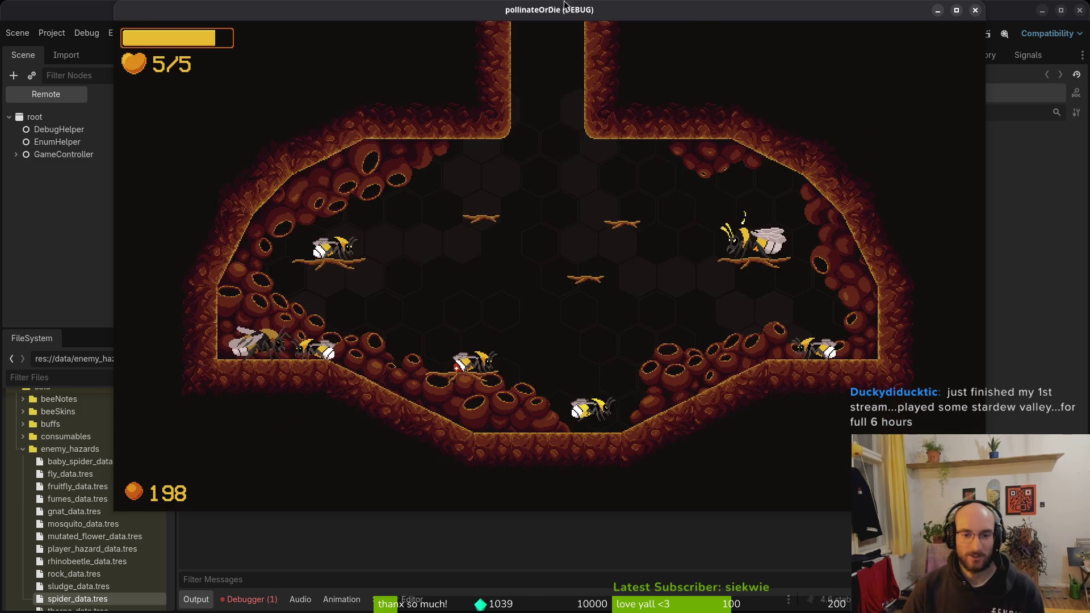
# Step: Review the boss_level.gd "gate" runtime error, stop the game, and search project resources
pyautogui.click(247, 599)
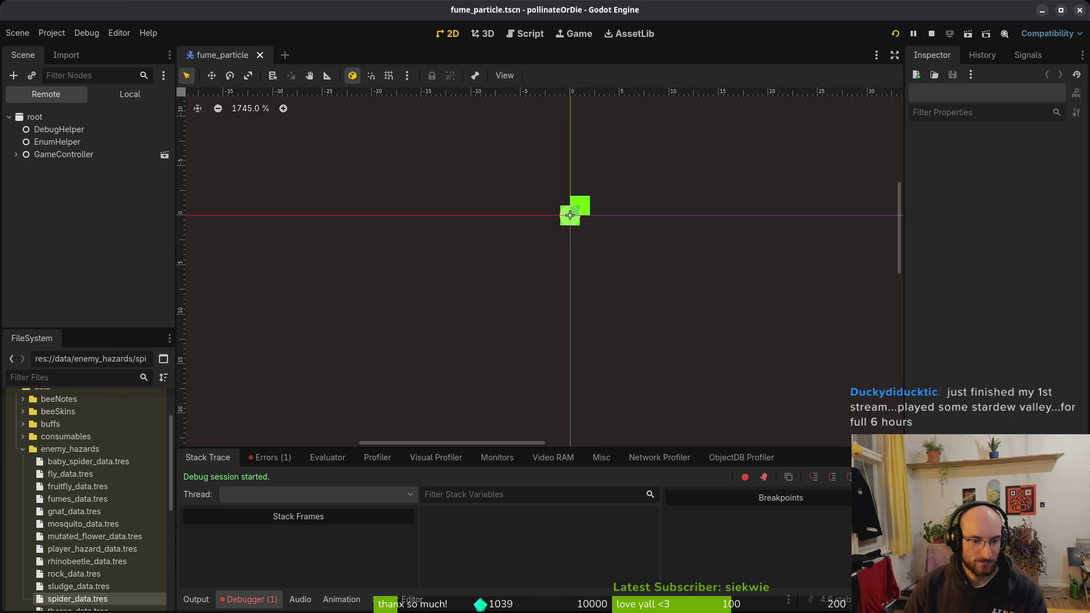
pyautogui.click(277, 459)
pyautogui.moveTo(505, 505)
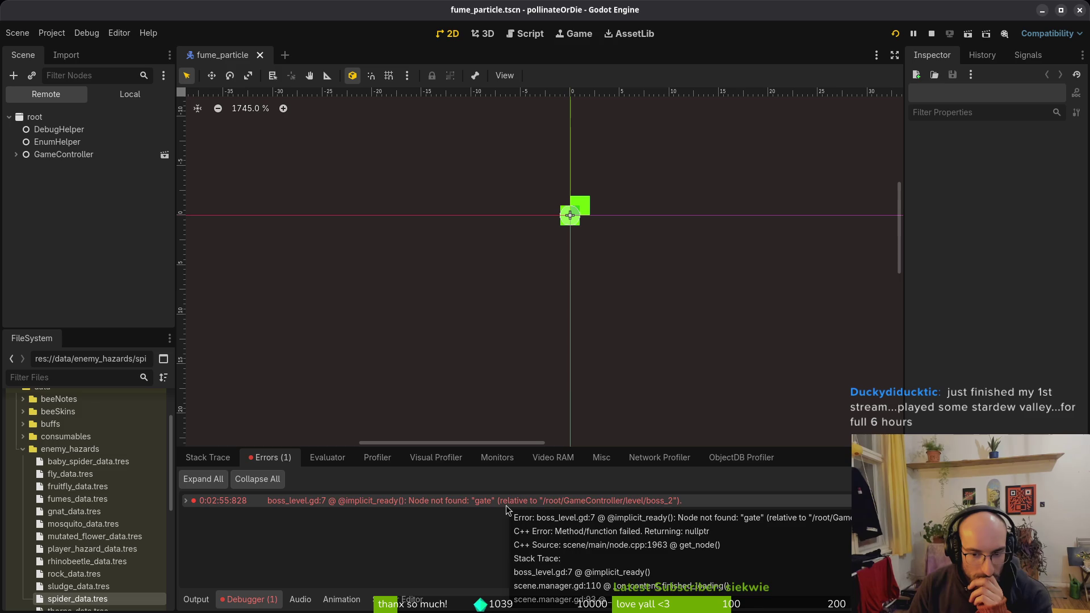
pyautogui.click(933, 34)
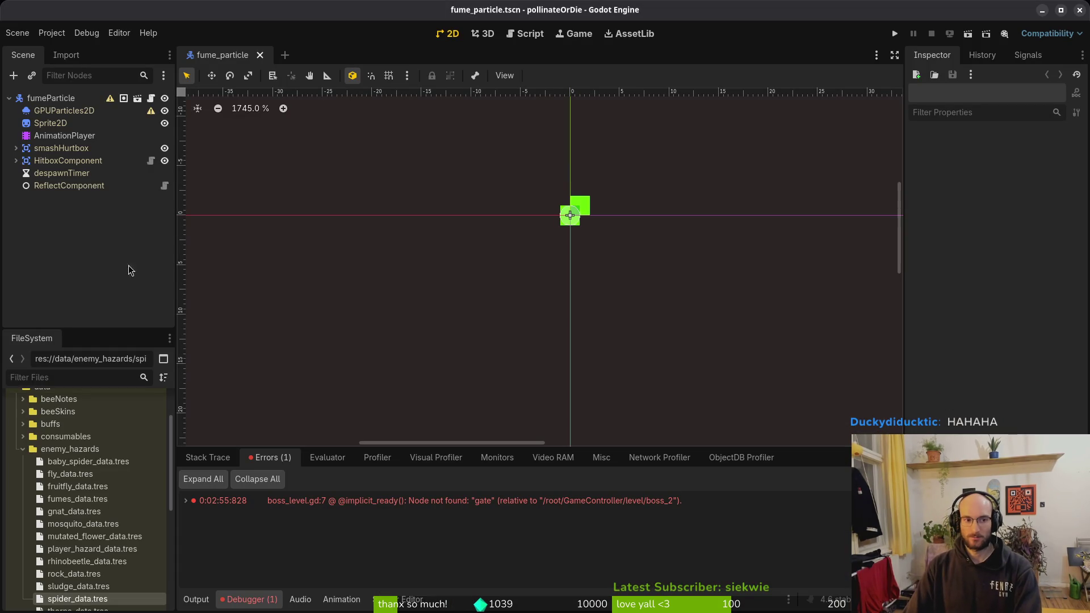
pyautogui.hotkey('alt', 'shift', 'o')
# Step: Open the boss_2 scene and erase two wall tiles near the spider on the walls layer
pyautogui.write('boss_2')
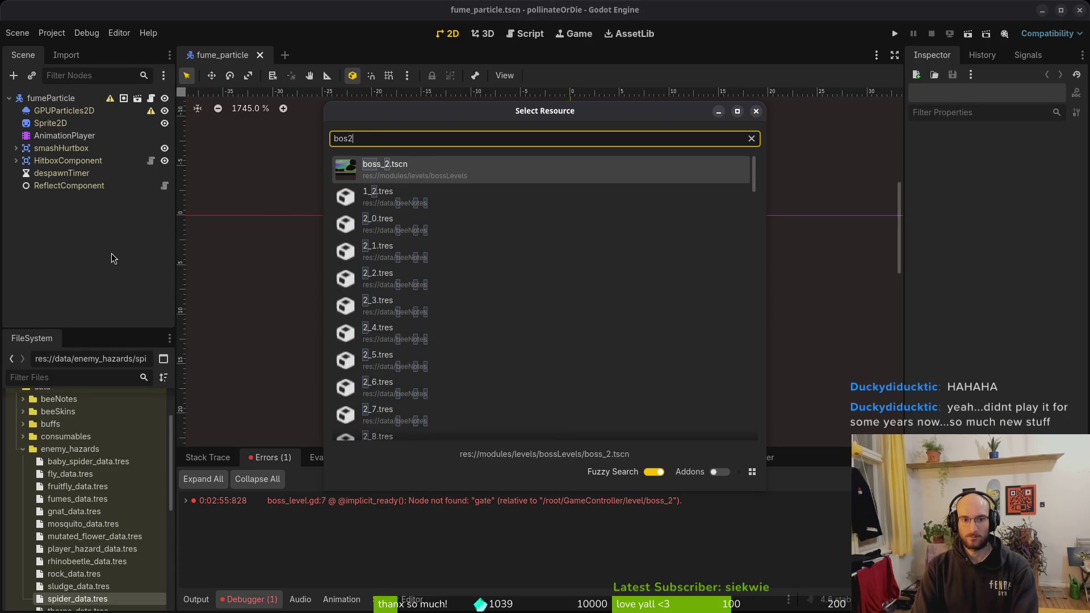
pyautogui.press('Return')
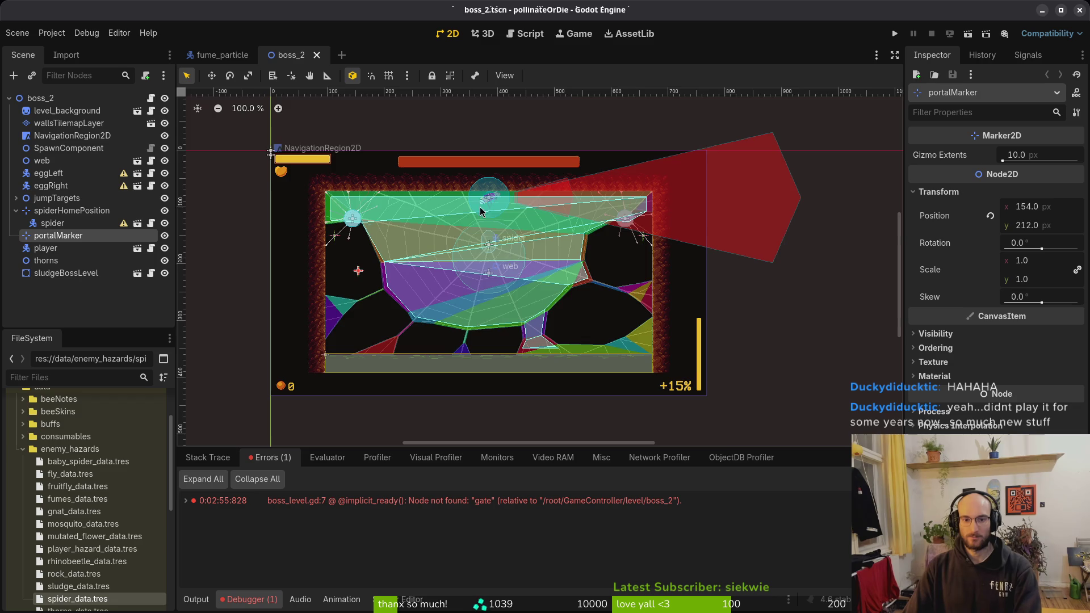
pyautogui.scroll(5, 471, 220)
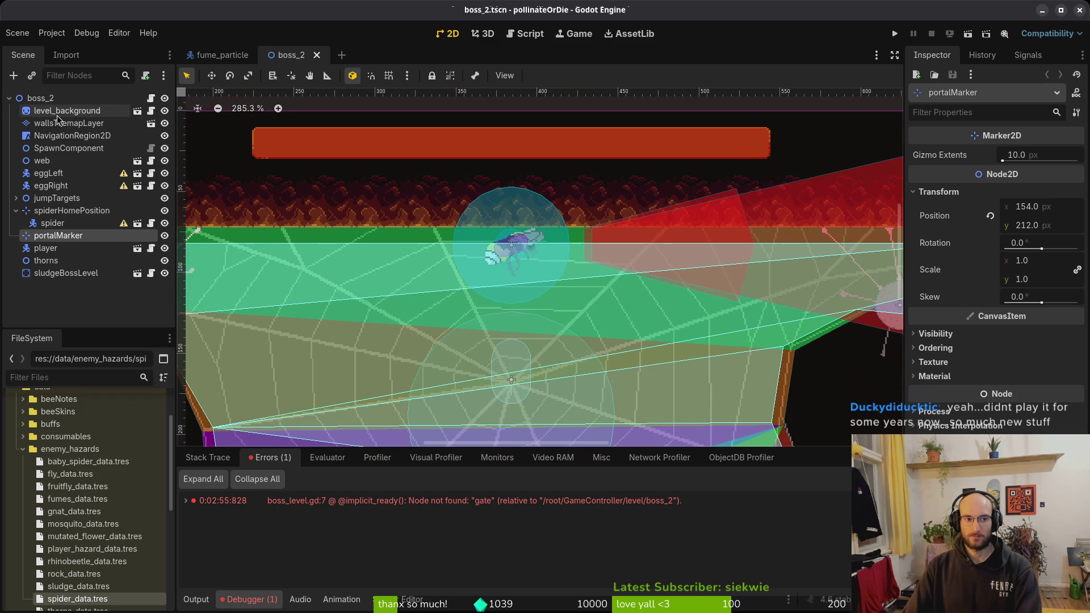
pyautogui.click(58, 113)
pyautogui.click(60, 123)
pyautogui.click(439, 484)
pyautogui.moveTo(540, 204)
pyautogui.mouseDown()
pyautogui.moveTo(489, 205)
pyautogui.moveTo(522, 230)
pyautogui.mouseUp()
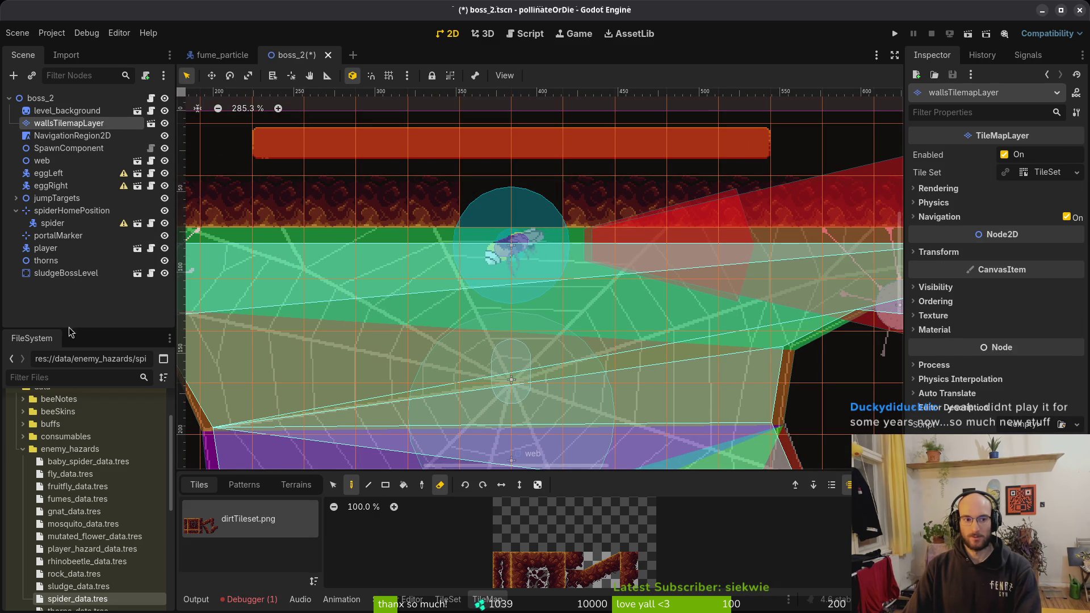
# Step: Expand modules > environment > gate in the FileSystem and drag gate.tscn into the boss_2 scene
pyautogui.click(66, 325)
pyautogui.click(22, 450)
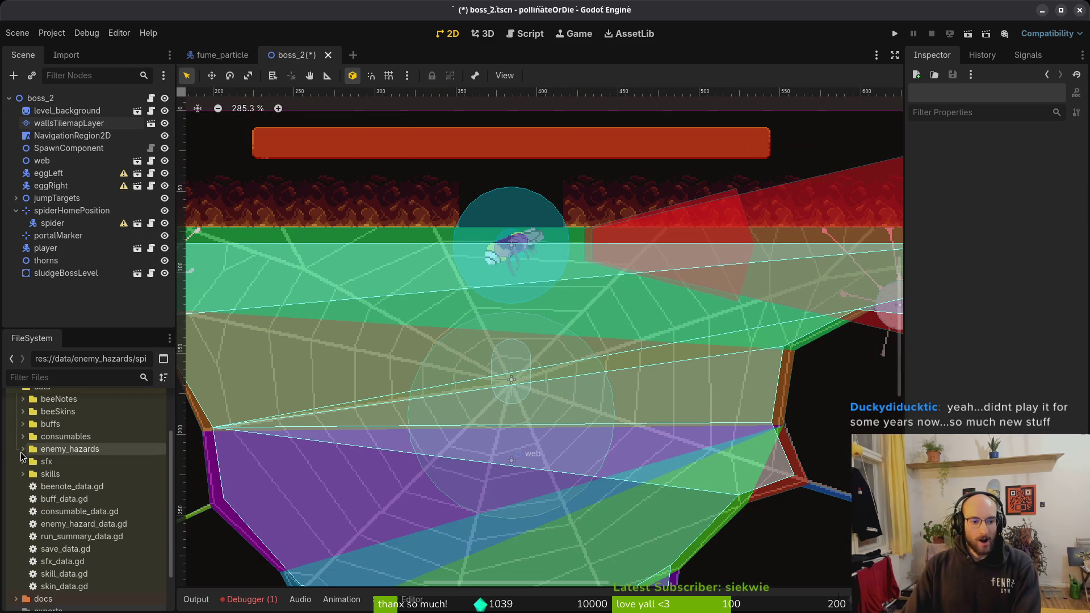
pyautogui.scroll(3, 20, 456)
pyautogui.click(16, 450)
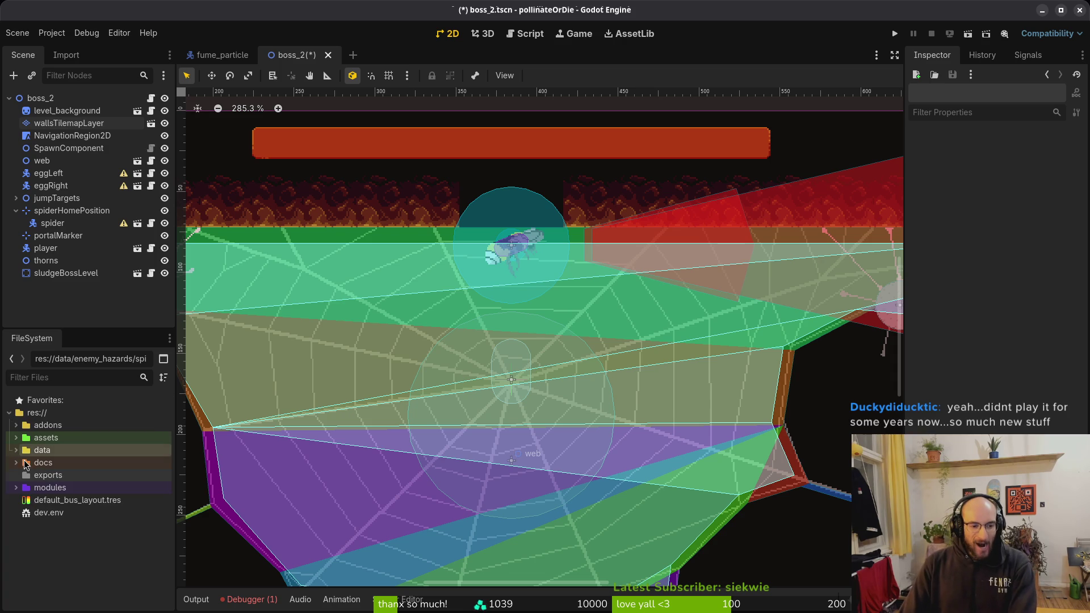
pyautogui.click(17, 487)
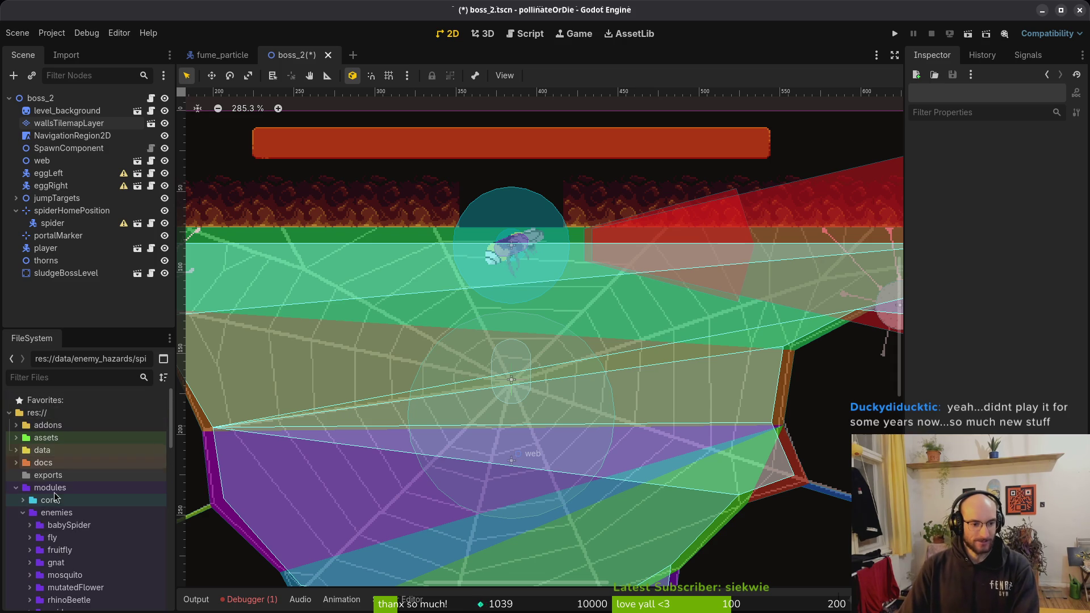
pyautogui.scroll(-3, 58, 480)
pyautogui.click(22, 446)
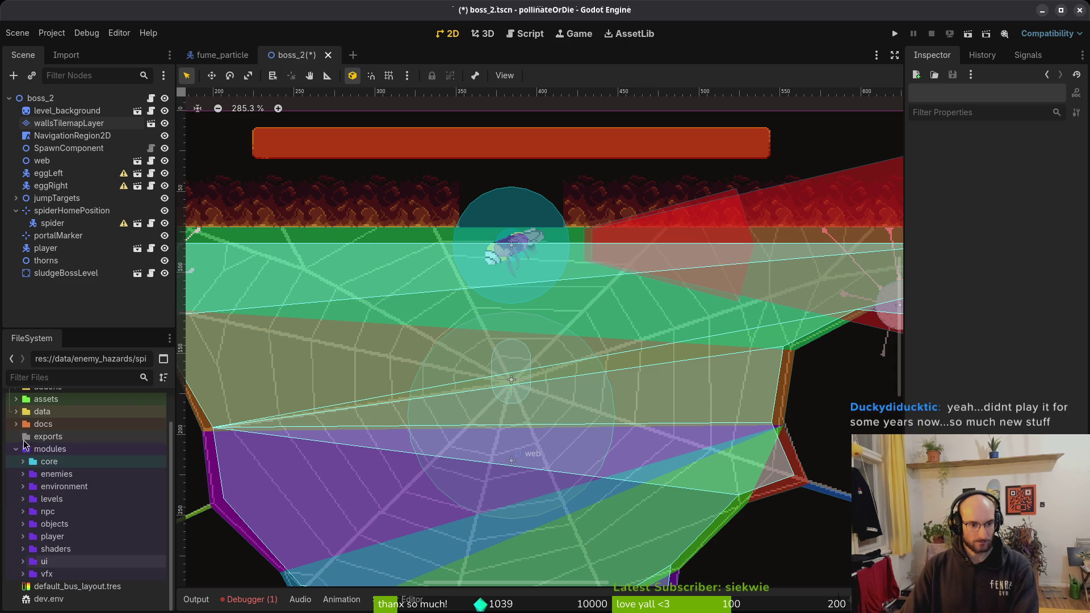
pyautogui.click(23, 487)
pyautogui.click(28, 537)
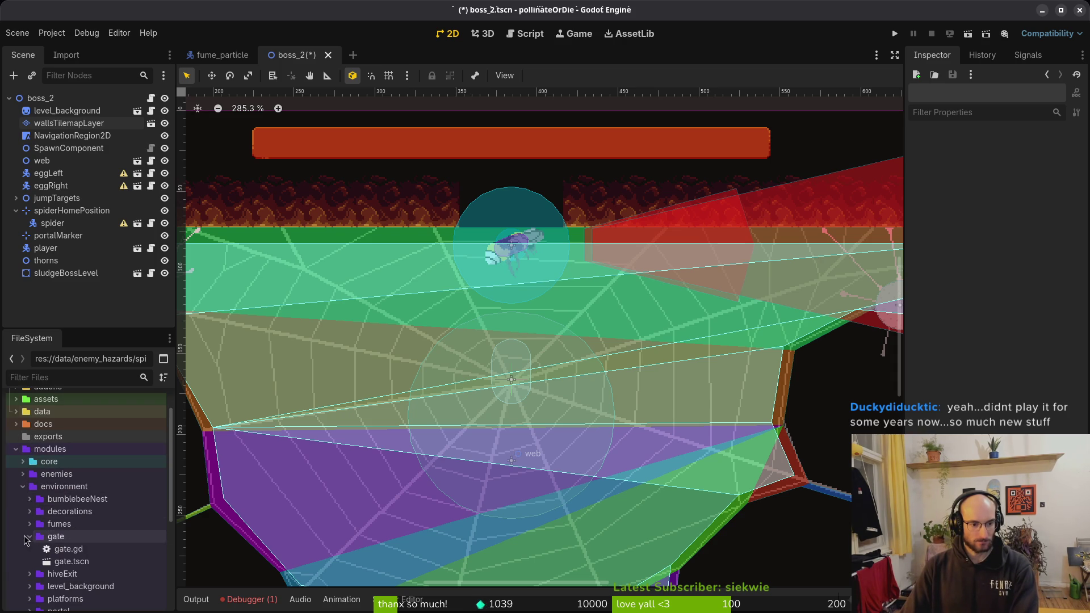
pyautogui.moveTo(71, 561)
pyautogui.mouseDown()
pyautogui.moveTo(538, 221)
pyautogui.moveTo(474, 286)
pyautogui.moveTo(393, 252)
pyautogui.mouseUp()
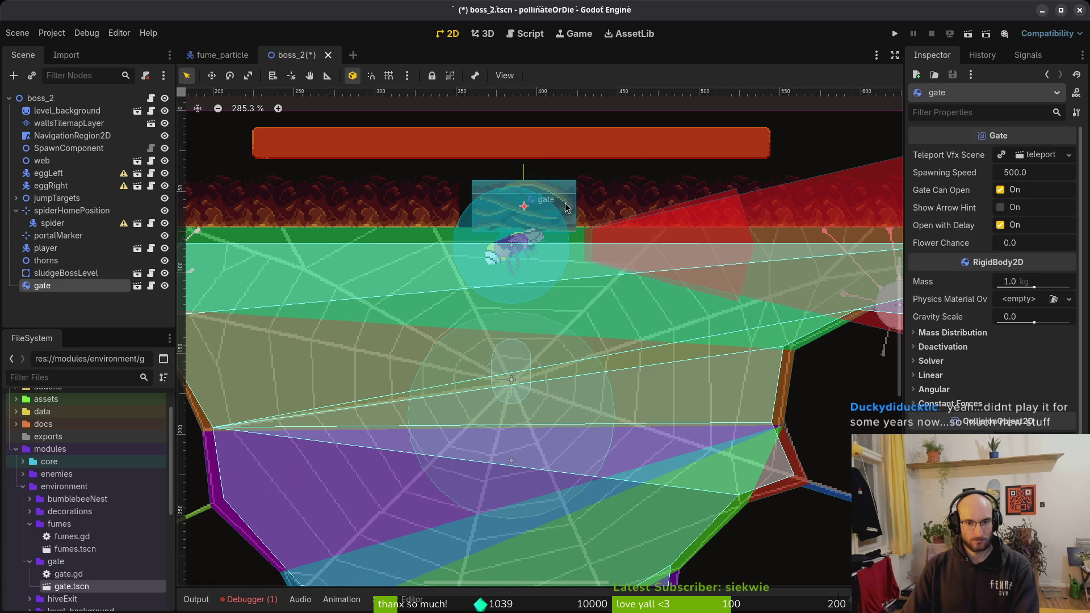
# Step: Snap the gate into place above the player with grid snapping, then save boss_2
pyautogui.scroll(3, 561, 205)
pyautogui.hotkey('shift', 'g')
pyautogui.moveTo(557, 202); pyautogui.dragTo(536, 192)
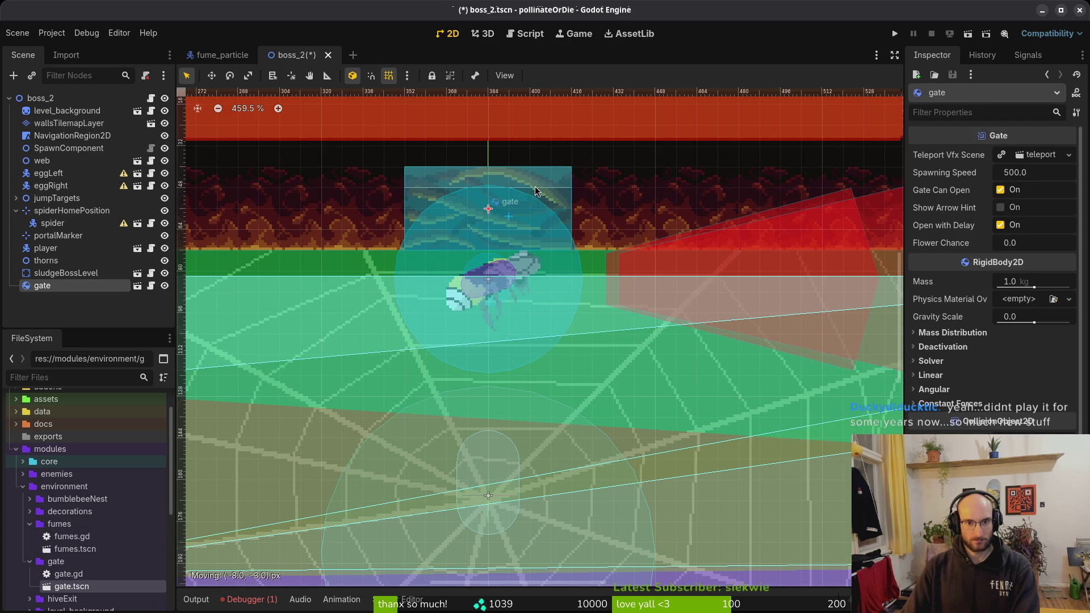
pyautogui.click(569, 236)
pyautogui.hotkey('ctrl', 's')
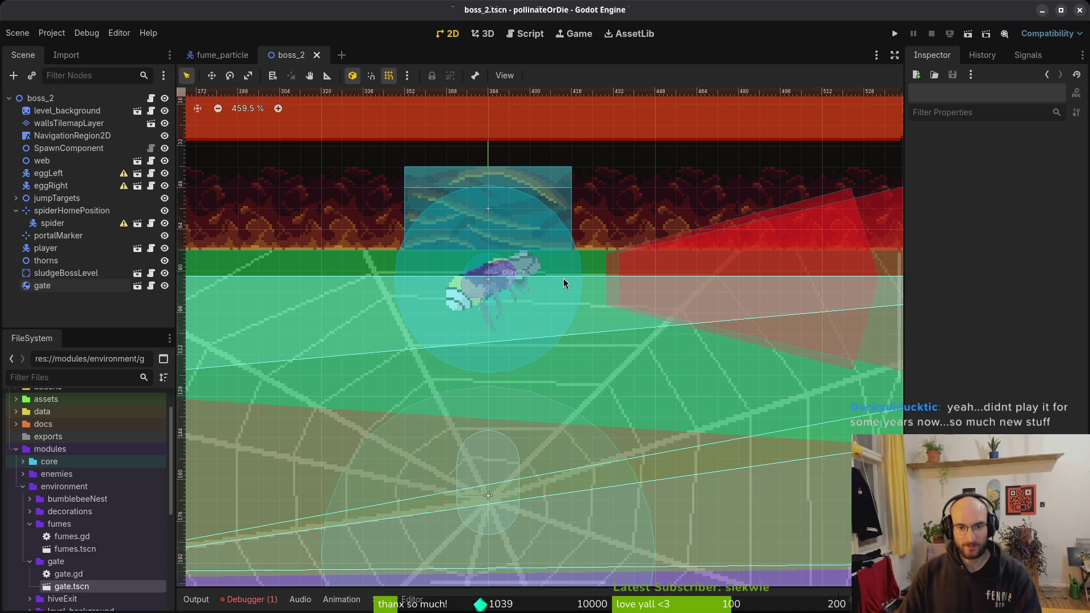
# Step: Collapse spiderHomePosition, test-run the game, and close the game window
pyautogui.scroll(-3, 563, 282)
pyautogui.click(16, 211)
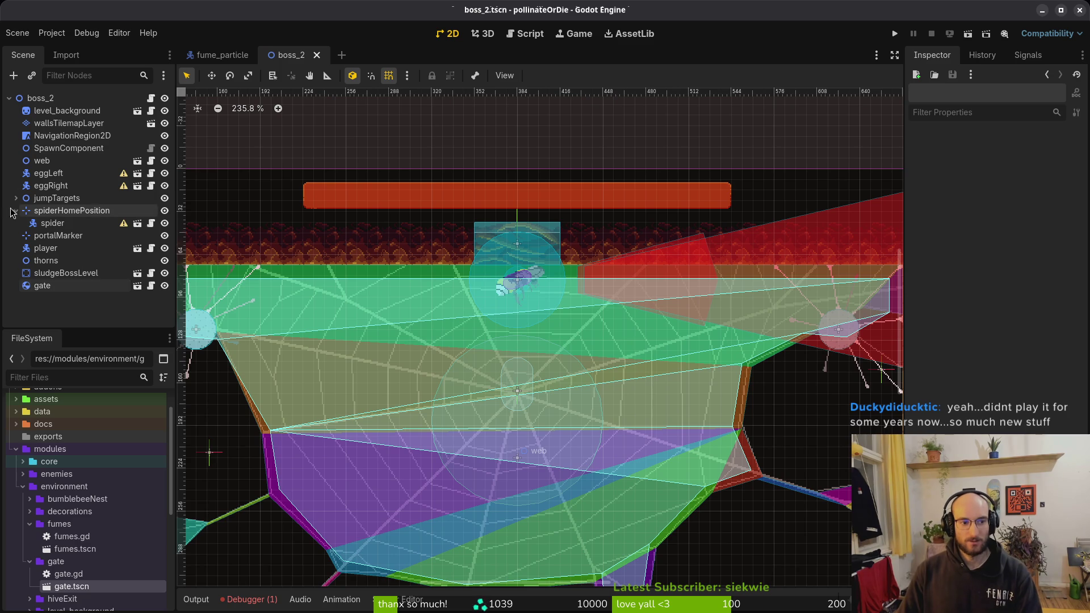
pyautogui.scroll(-3, 541, 283)
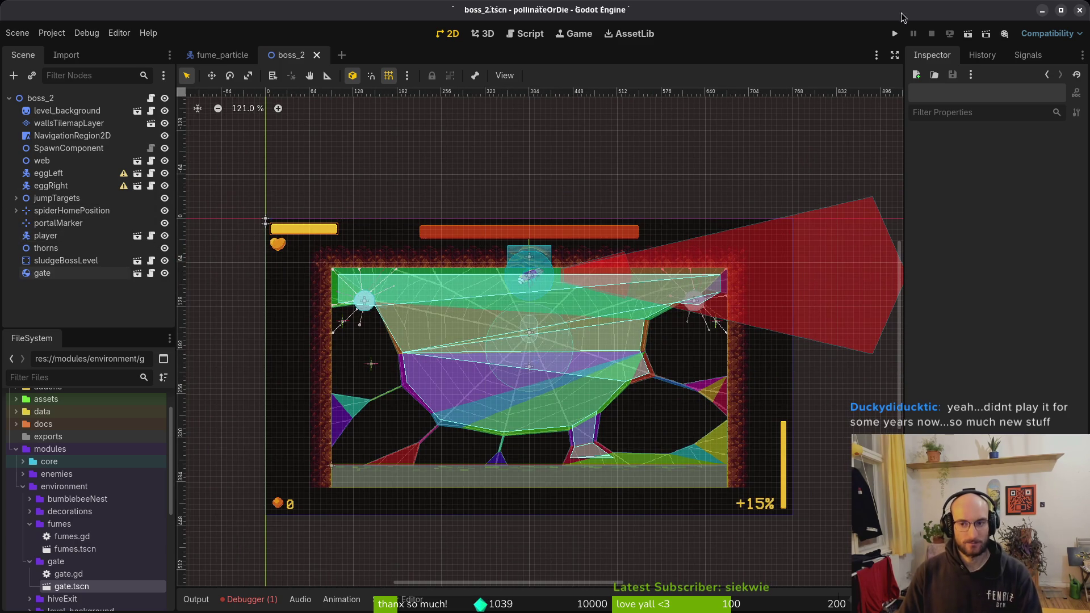
pyautogui.click(895, 35)
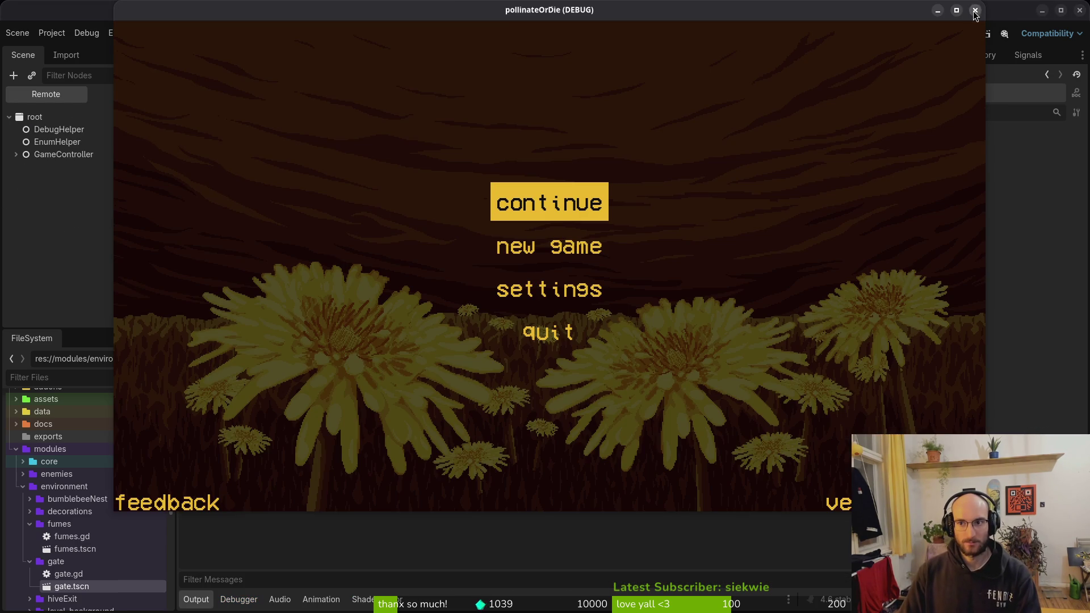
pyautogui.click(975, 10)
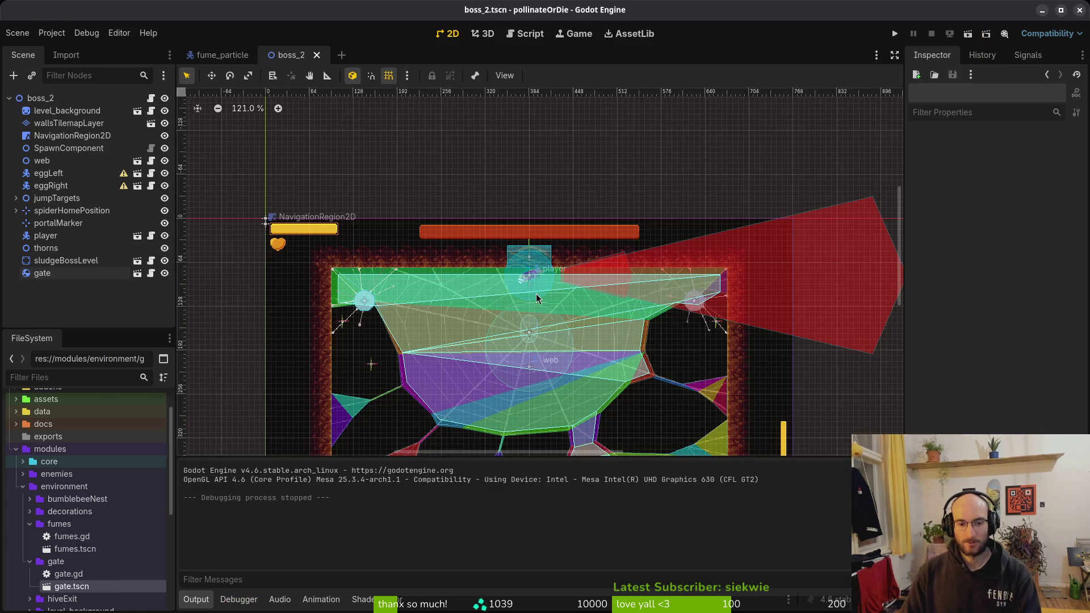
pyautogui.hotkey('alt', 'Tab')
# Step: Save the current script and open game.controller.gd through the file finder
pyautogui.write(':w')
pyautogui.press('Return')
pyautogui.hotkey('ctrl', '6')
pyautogui.hotkey('ctrl', '6')
pyautogui.press('space')
pyautogui.press('f')
pyautogui.press('f')
pyautogui.write('gamcontr')
pyautogui.press('Return')
# Step: Jump to get_current_tier_boss_path and undo or redo earlier edits to restore it
pyautogui.scroll(-20, 182, 496)
pyautogui.scroll(-20, 230, 398)
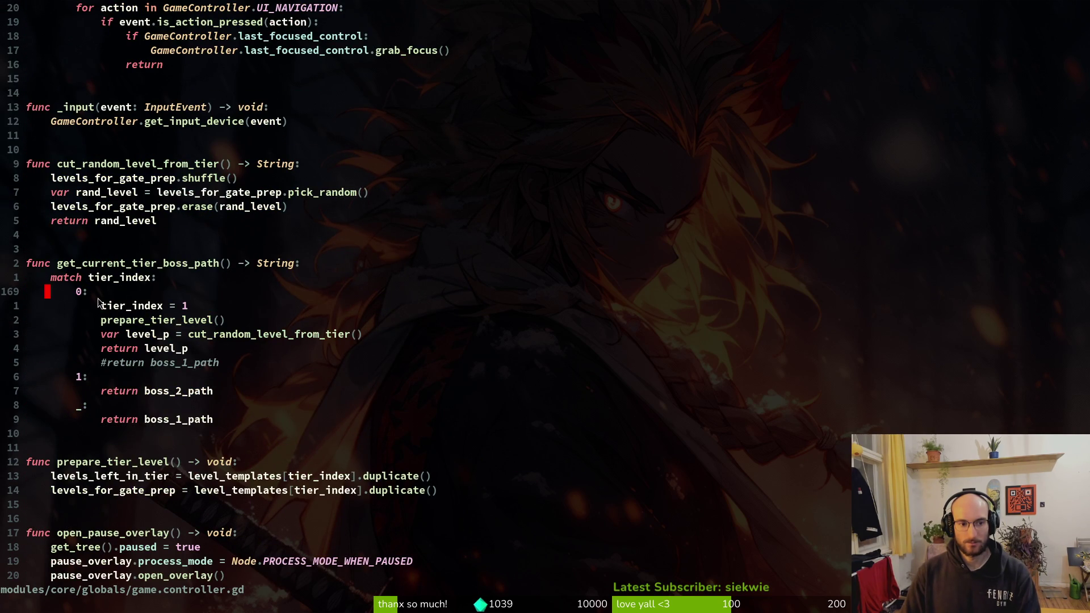
pyautogui.click(129, 264)
pyautogui.press('X')
pyautogui.press('u')
pyautogui.press('space')
pyautogui.press('f')
pyautogui.press('w')
pyautogui.press('Escape')
pyautogui.press('u')
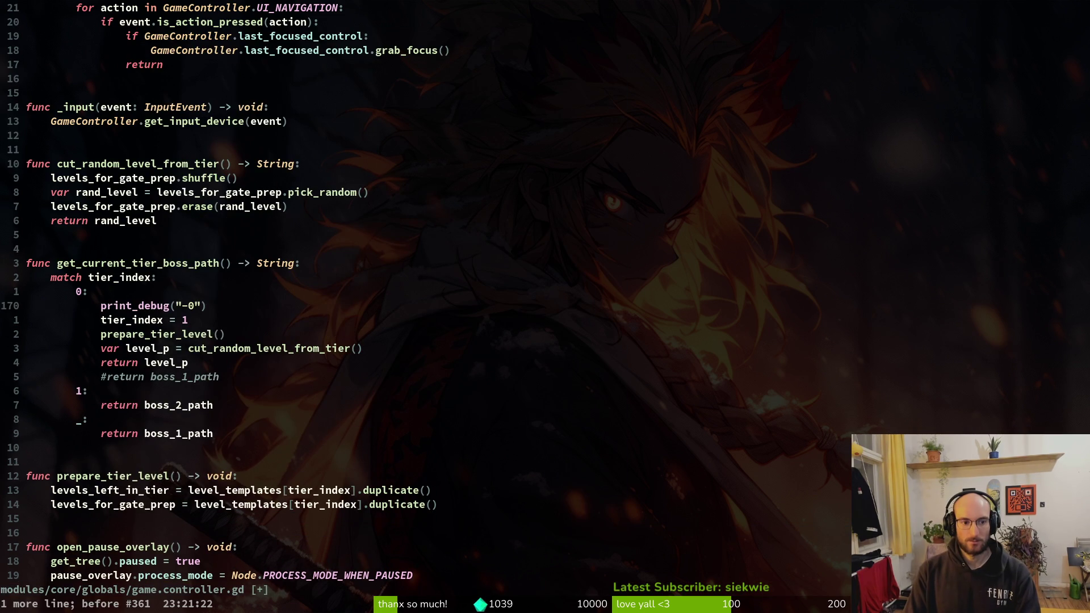
pyautogui.hotkey('ctrl', 'r')
pyautogui.hotkey('ctrl', 'r')
pyautogui.press('u')
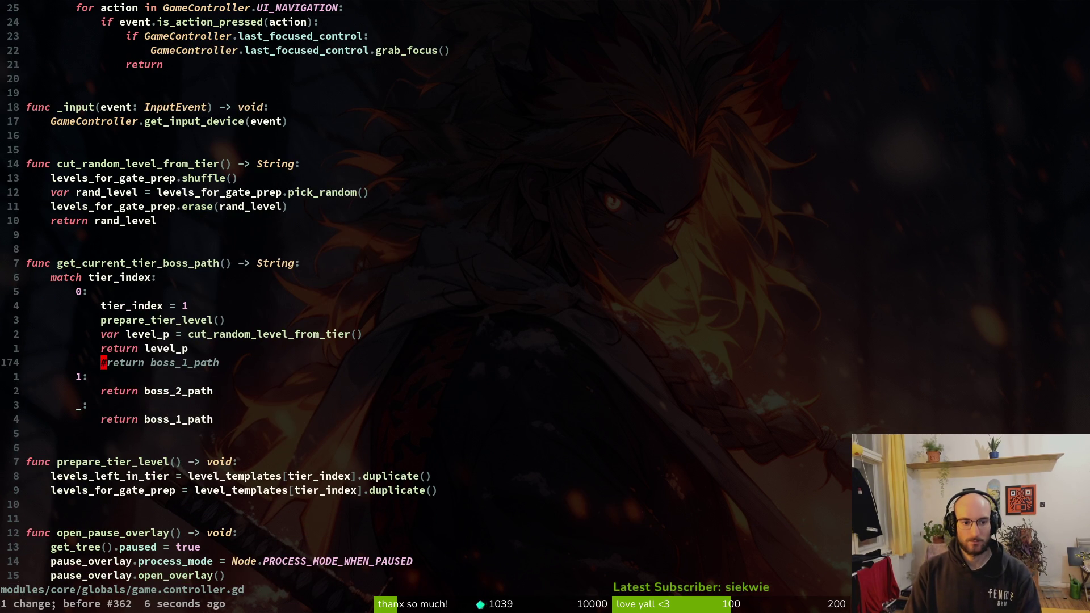
# Step: Uncomment 'return boss_1_path', delete the four tier 0 lines above it, and save with :w
pyautogui.press('x')
pyautogui.press('k')
pyautogui.press('V')
pyautogui.press('k')
pyautogui.press('k')
pyautogui.press('k')
pyautogui.write('d:w')
pyautogui.press('Return')
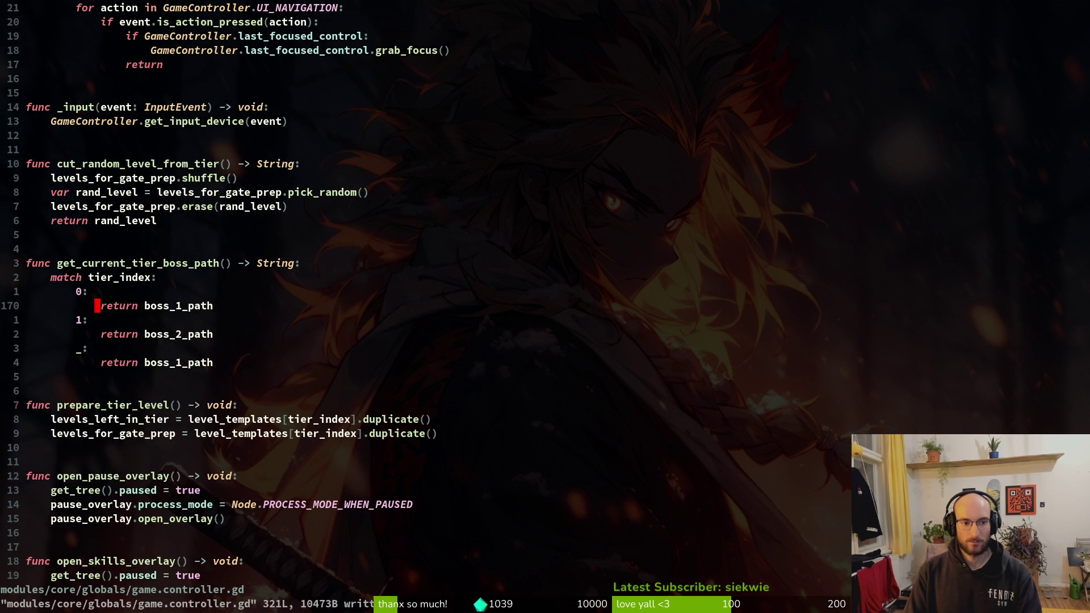
pyautogui.hotkey('alt', 'Tab')
# Step: Open boss_1.tscn in a new tab from the quick scene search and view the wasp nest
pyautogui.hotkey('shift', 'alt', 'o')
pyautogui.write('bosleve')
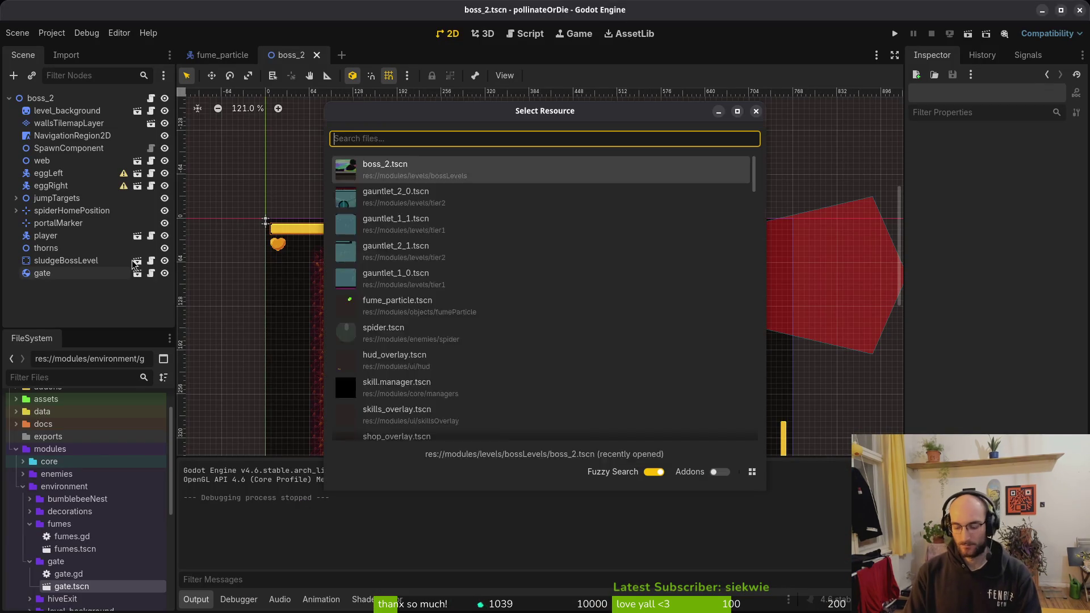
pyautogui.write('15s')
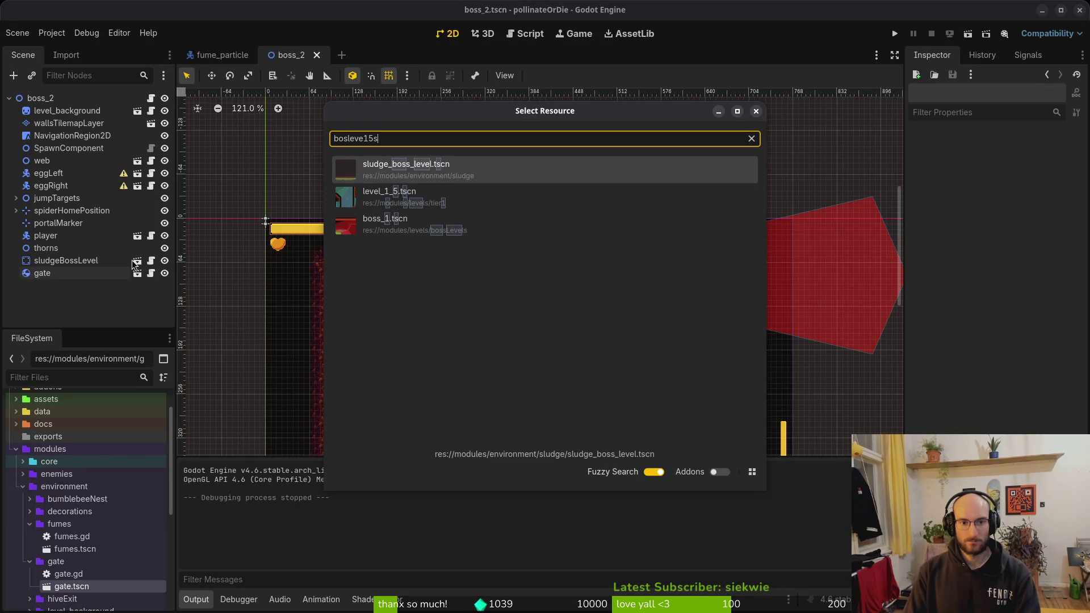
pyautogui.press('Down')
pyautogui.press('Down')
pyautogui.press('Return')
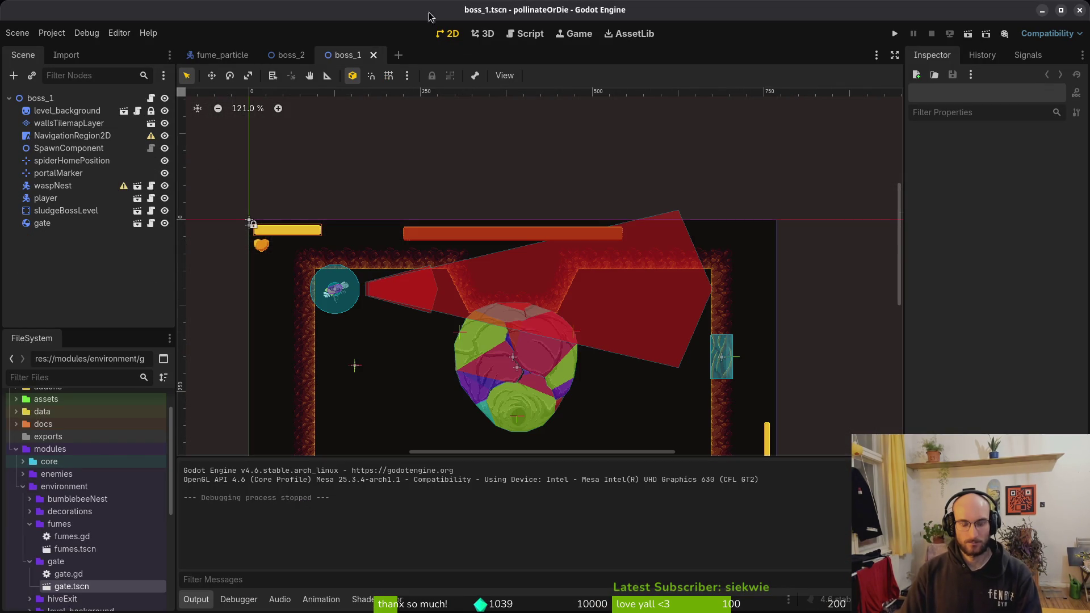
pyautogui.scroll(3, 509, 316)
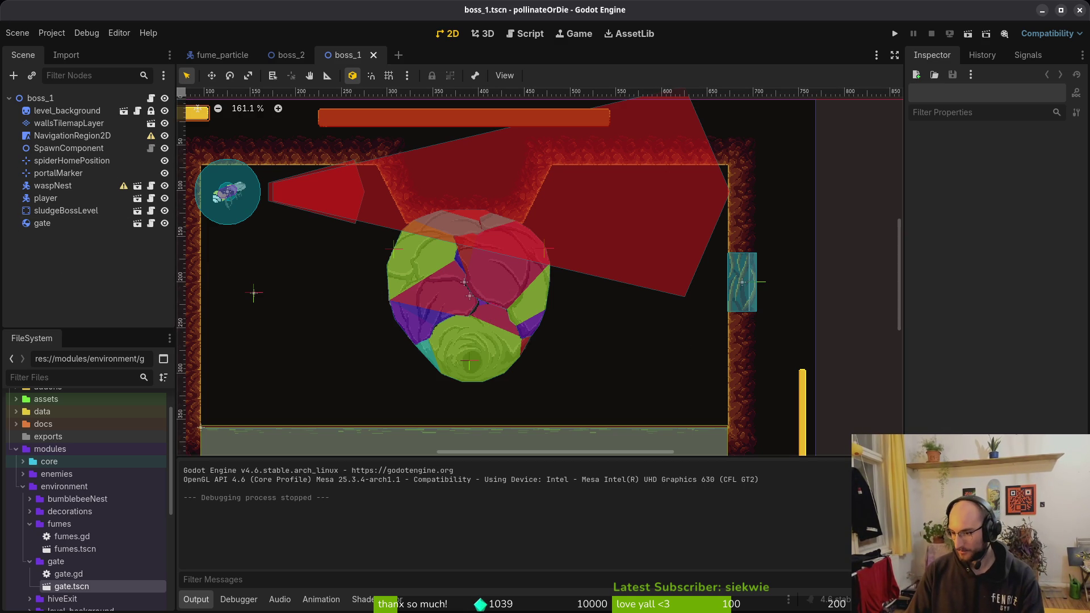
# Step: Leave Godot through the code editor and the window overview to reach Aseprite
pyautogui.hotkey('alt', 'Tab')
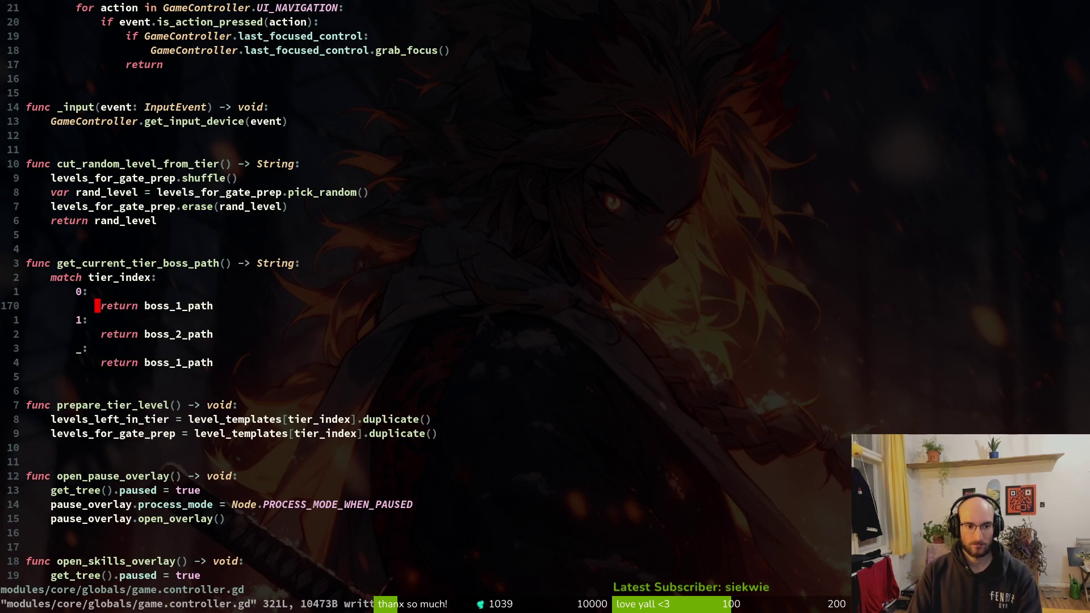
pyautogui.press('space')
pyautogui.press('f')
pyautogui.press('f')
pyautogui.press('Escape')
pyautogui.press('super')
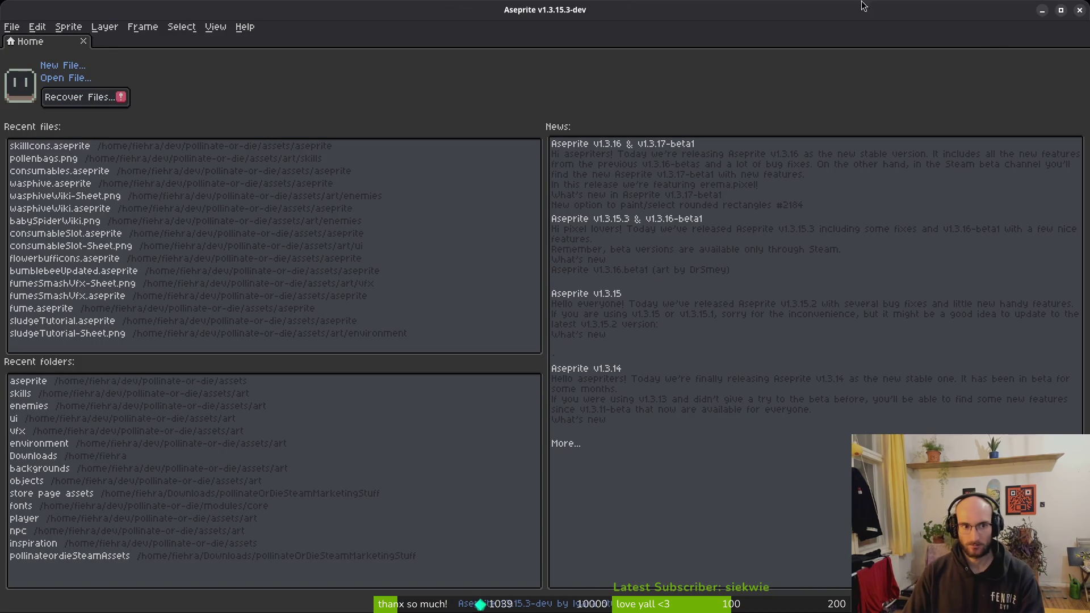
# Step: Open wasphive.aseprite from recent files, go to frame 11, and centre the hive
pyautogui.click(60, 80)
pyautogui.press('Escape')
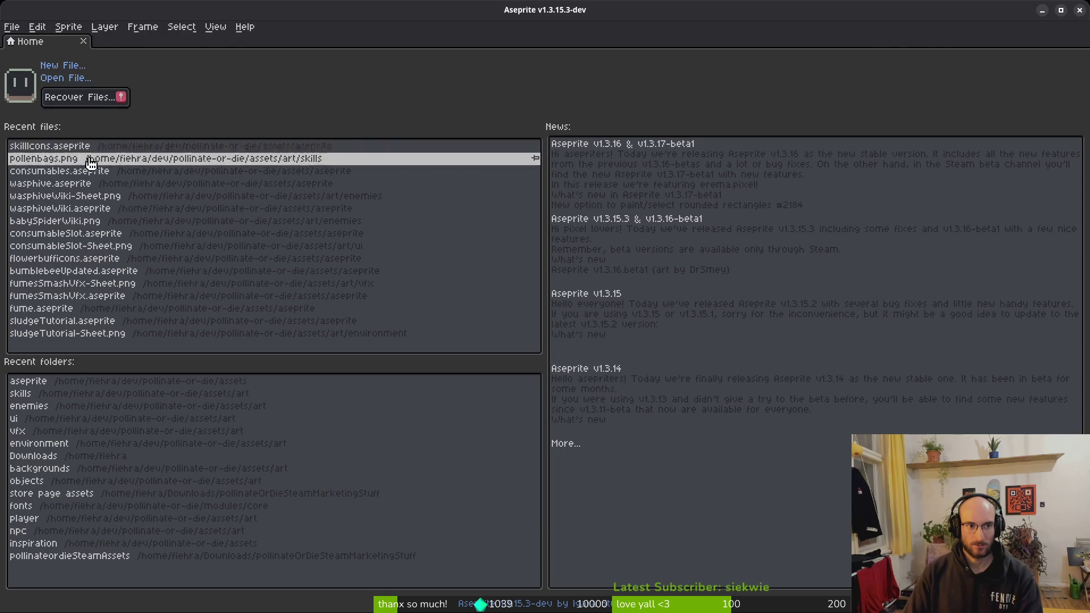
pyautogui.click(84, 185)
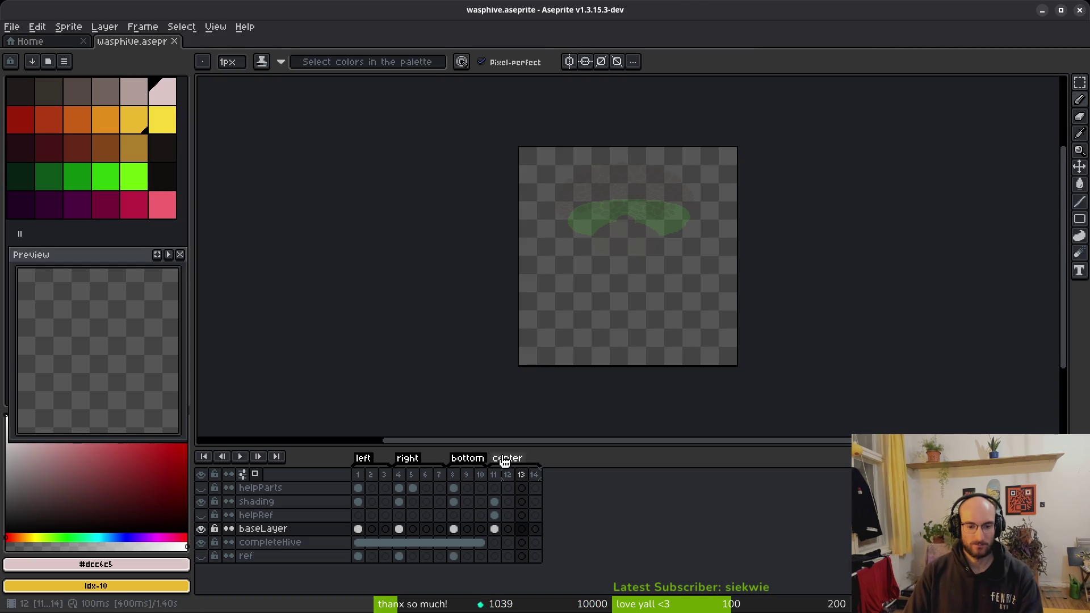
pyautogui.press('Left')
pyautogui.press('Left')
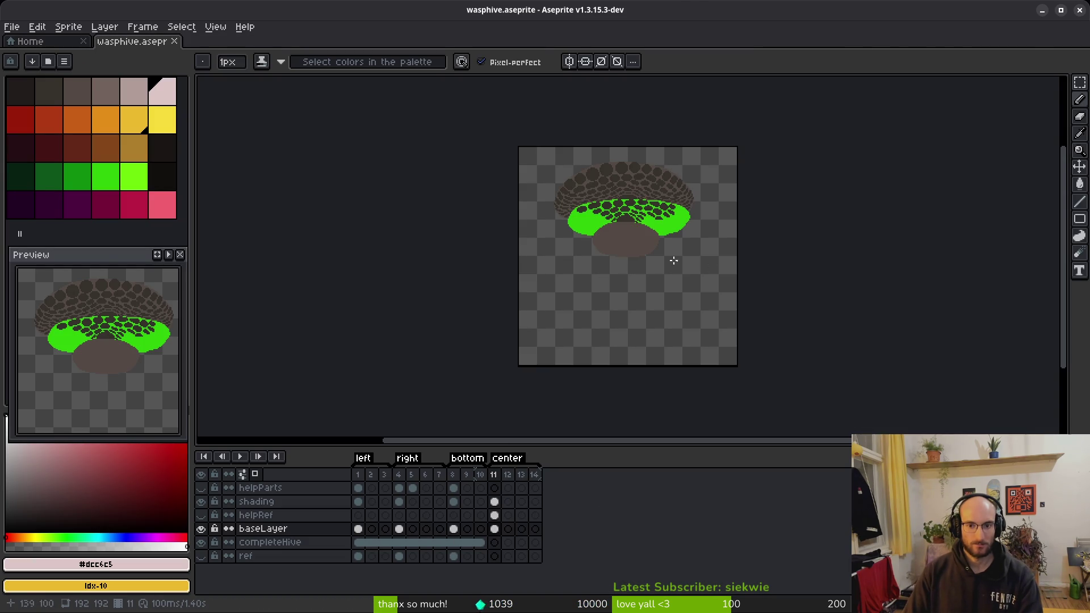
pyautogui.scroll(5, 669, 274)
pyautogui.scroll(-1, 669, 275)
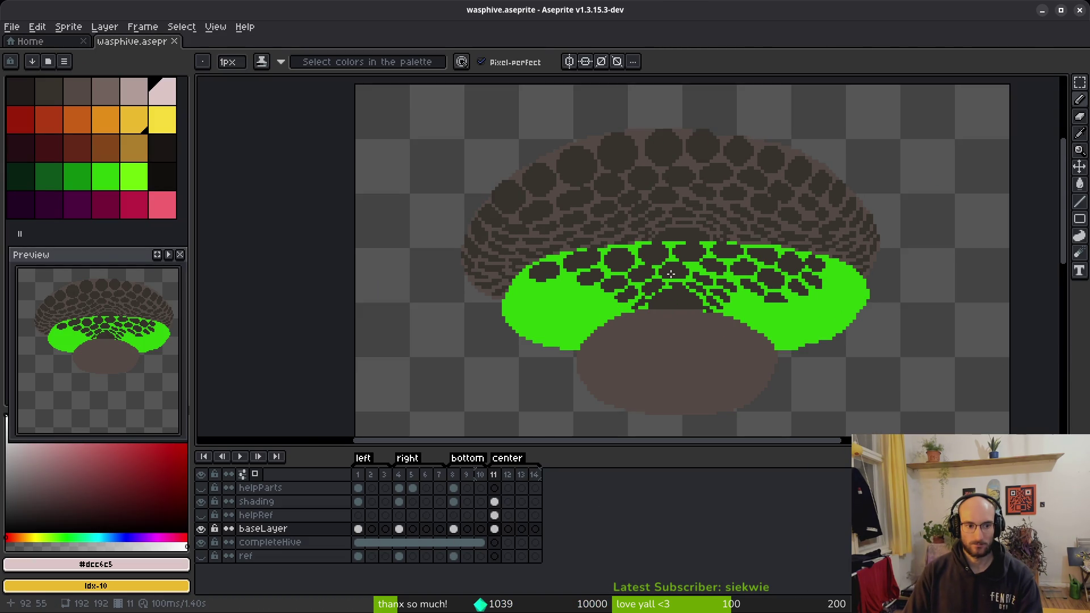
pyautogui.moveTo(686, 286); pyautogui.dragTo(595, 248)
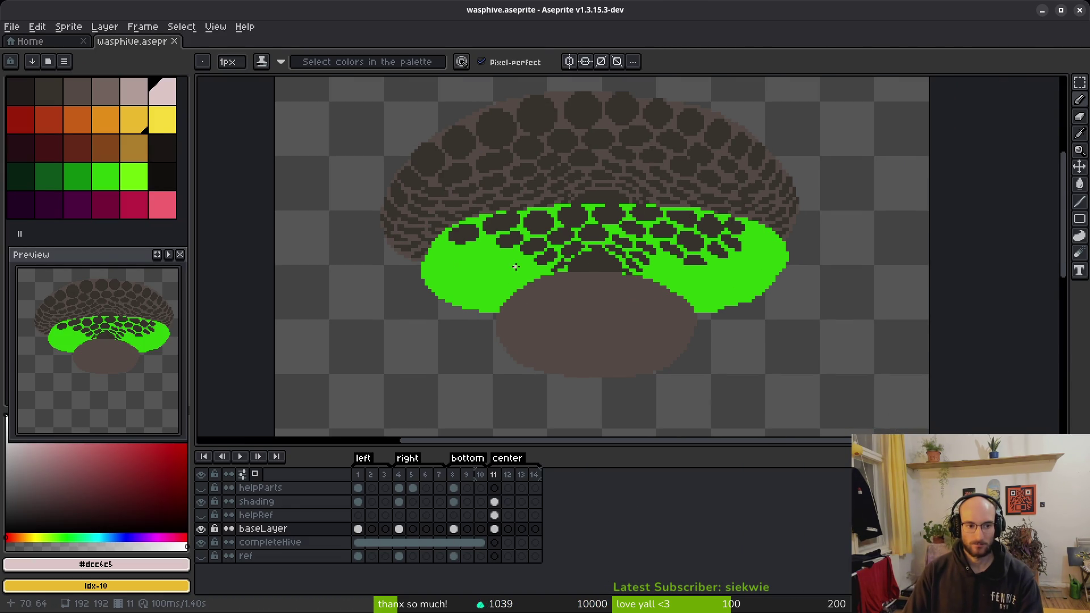
pyautogui.scroll(2, 504, 237)
# Step: Pick the dark cell colour, enlarge the brush to 4px, paint into the green area, and partly undo it
pyautogui.keyDown('alt'); pyautogui.click(463, 310); pyautogui.keyUp('alt')
pyautogui.press('+')
pyautogui.scroll(2, 462, 309)
pyautogui.press('+')
pyautogui.moveTo(542, 206)
pyautogui.mouseDown()
pyautogui.moveTo(476, 248)
pyautogui.moveTo(543, 263)
pyautogui.mouseUp()
pyautogui.scroll(-3, 543, 263)
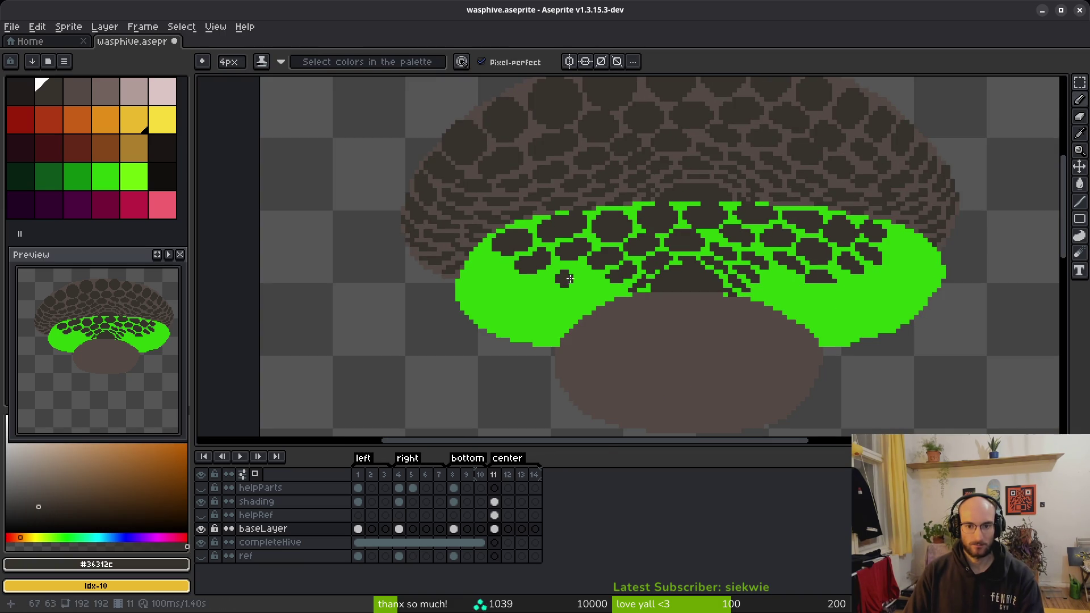
pyautogui.hotkey('ctrl', 'z')
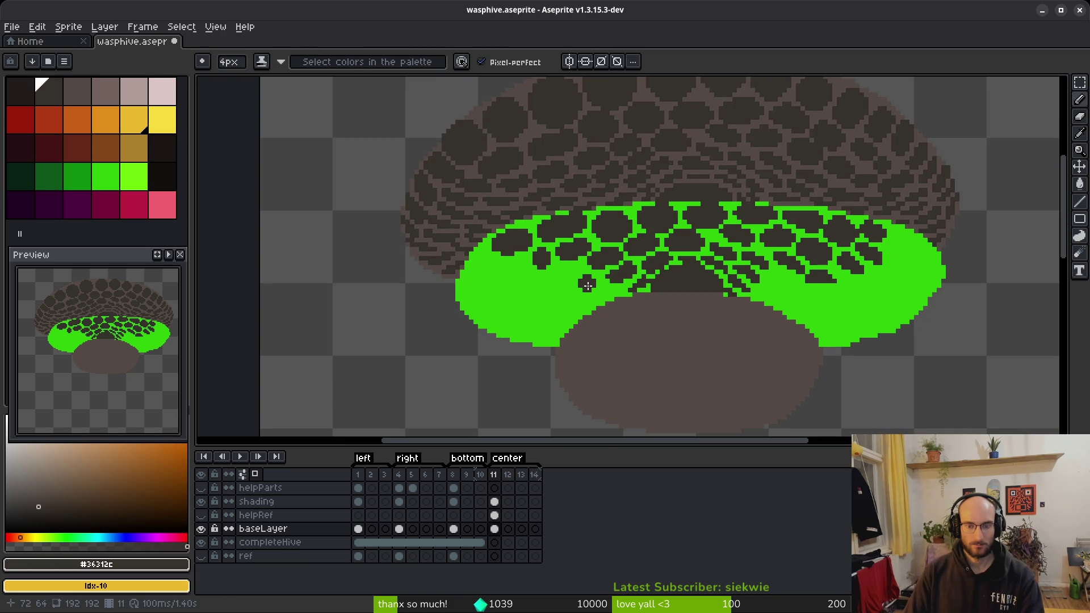
# Step: Lasso-select the hive's upper-left area, redoing the outline once
pyautogui.press('q')
pyautogui.moveTo(535, 199)
pyautogui.mouseDown()
pyautogui.moveTo(383, 264)
pyautogui.moveTo(497, 203)
pyautogui.mouseUp()
pyautogui.moveTo(467, 250); pyautogui.dragTo(500, 229)
pyautogui.click(557, 195)
pyautogui.moveTo(548, 188)
pyautogui.mouseDown()
pyautogui.moveTo(353, 270)
pyautogui.moveTo(484, 230)
pyautogui.mouseUp()
pyautogui.moveTo(561, 205); pyautogui.dragTo(528, 169)
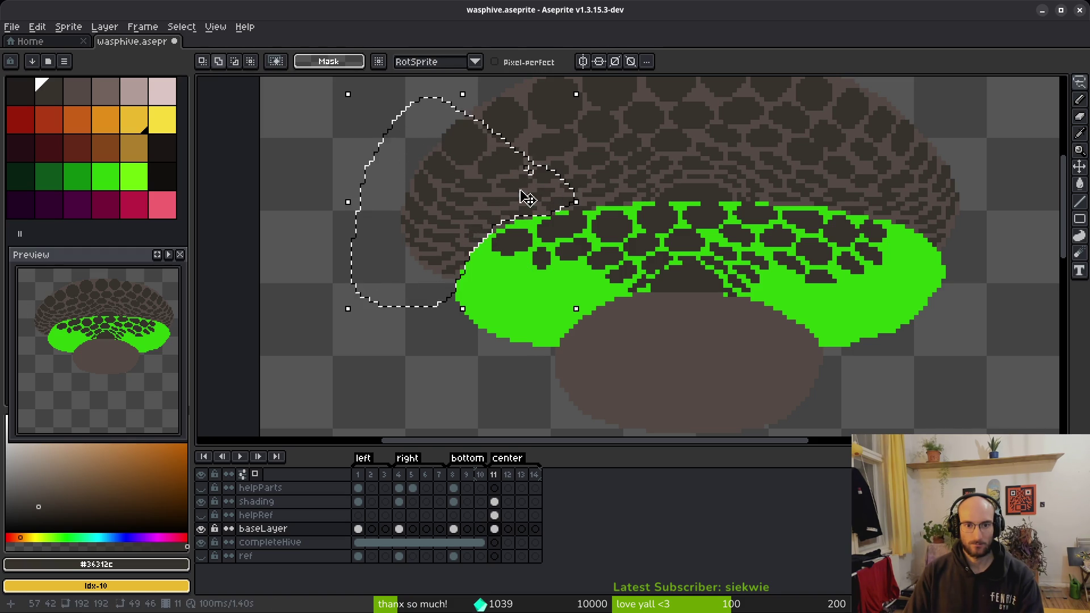
# Step: Try a magic-wand fill on the dark upper region, then undo all edits back to the original
pyautogui.press('w')
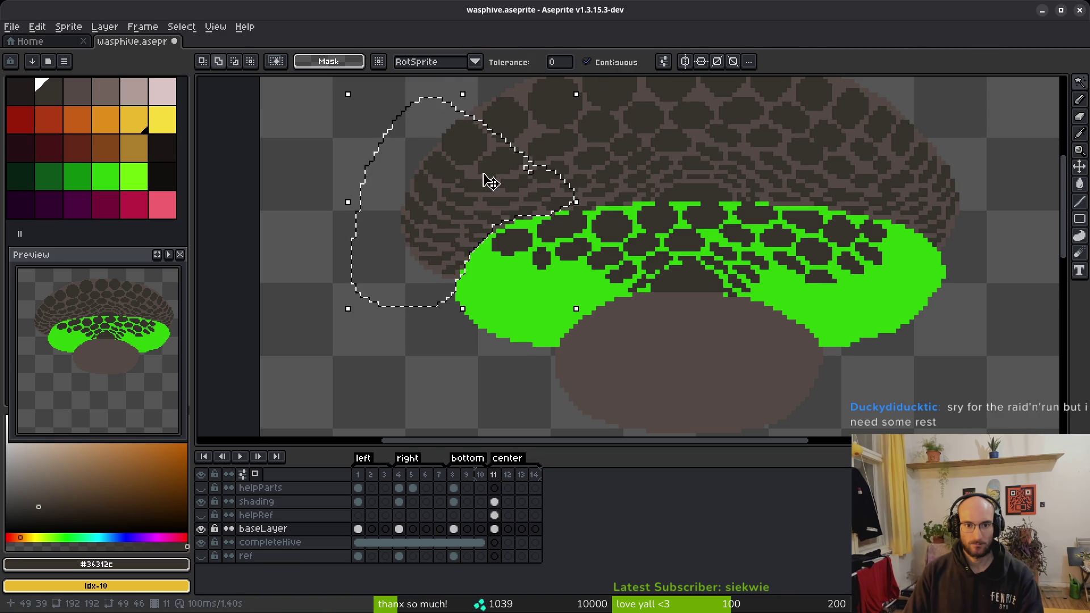
pyautogui.click(466, 148)
pyautogui.hotkey('ctrl', 'z')
pyautogui.hotkey('ctrl', 'z')
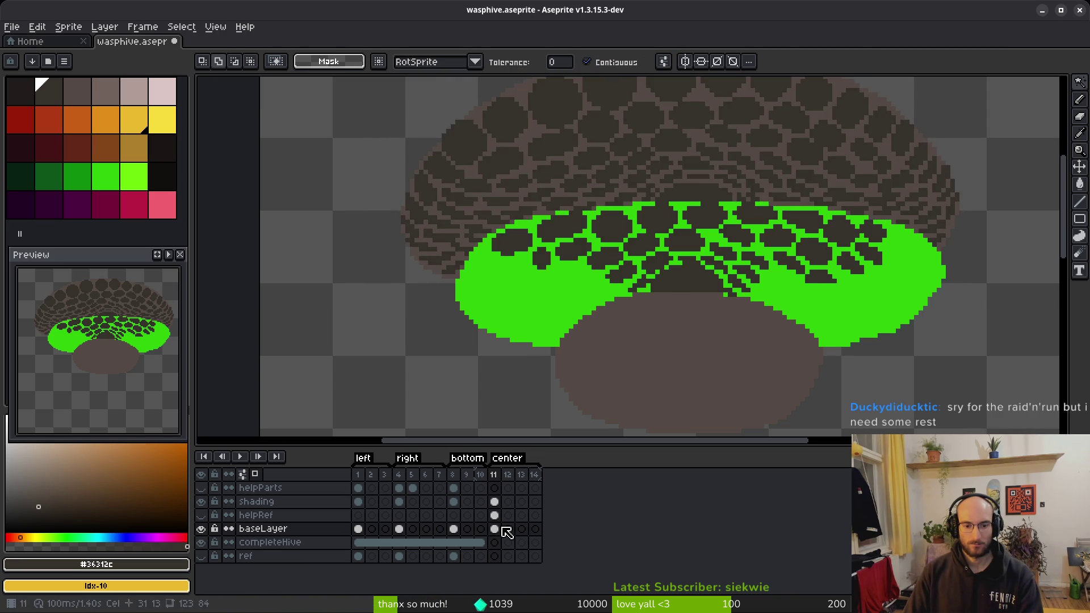
pyautogui.moveTo(574, 201)
pyautogui.mouseDown()
pyautogui.moveTo(363, 278)
pyautogui.moveTo(494, 227)
pyautogui.mouseUp()
pyautogui.hotkey('ctrl', 'z')
pyautogui.hotkey('ctrl', 'y')
pyautogui.hotkey('ctrl', 'z')
pyautogui.hotkey('ctrl', 'z')
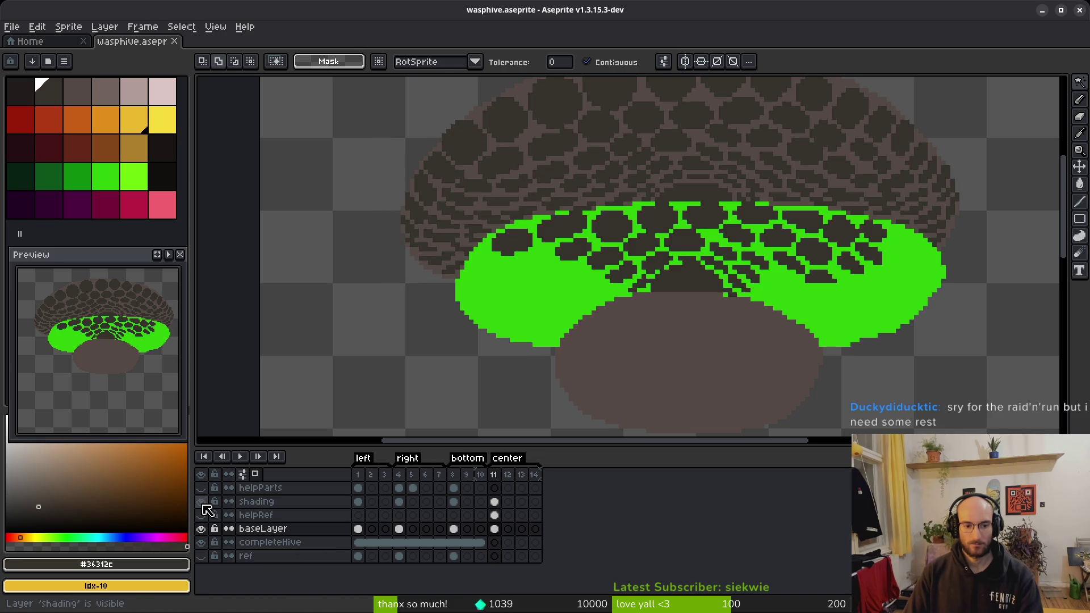
pyautogui.click(201, 501)
pyautogui.click(202, 501)
pyautogui.click(494, 501)
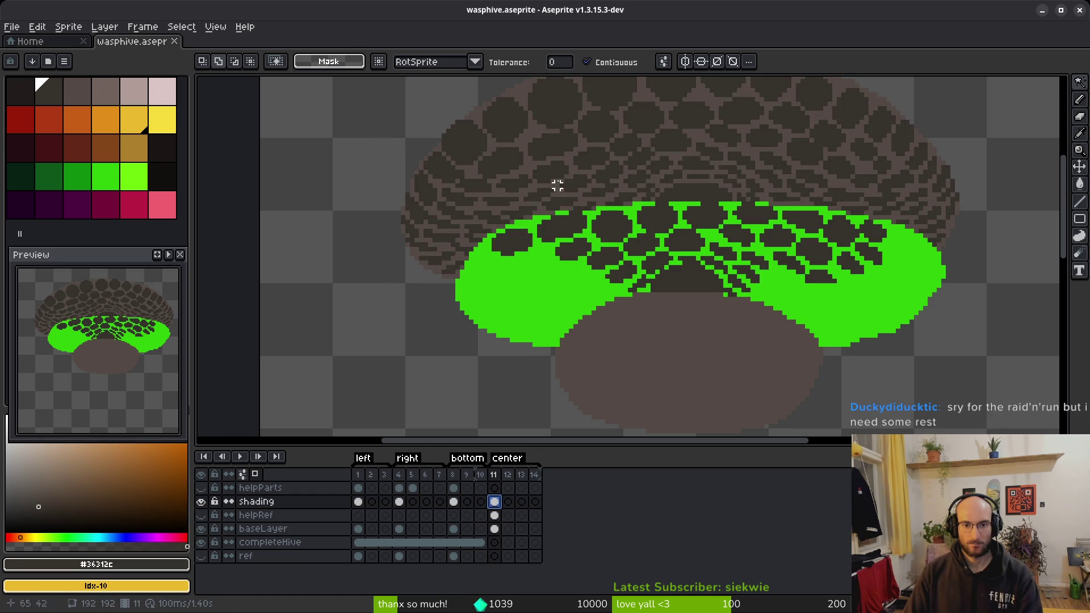
pyautogui.click(481, 153)
pyautogui.hotkey('ctrl', 'd')
pyautogui.press('b')
pyautogui.moveTo(590, 148)
pyautogui.mouseDown()
pyautogui.moveTo(555, 121)
pyautogui.moveTo(401, 297)
pyautogui.moveTo(601, 164)
pyautogui.mouseUp()
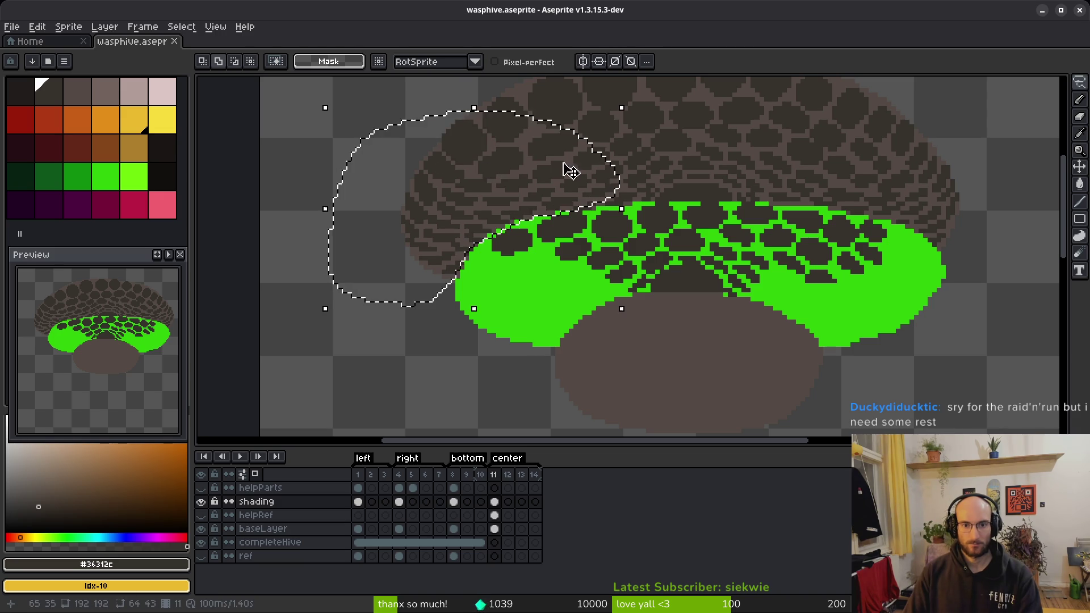
pyautogui.press('w')
pyautogui.hotkey('ctrl', 'd')
pyautogui.click(587, 62)
pyautogui.click(470, 139)
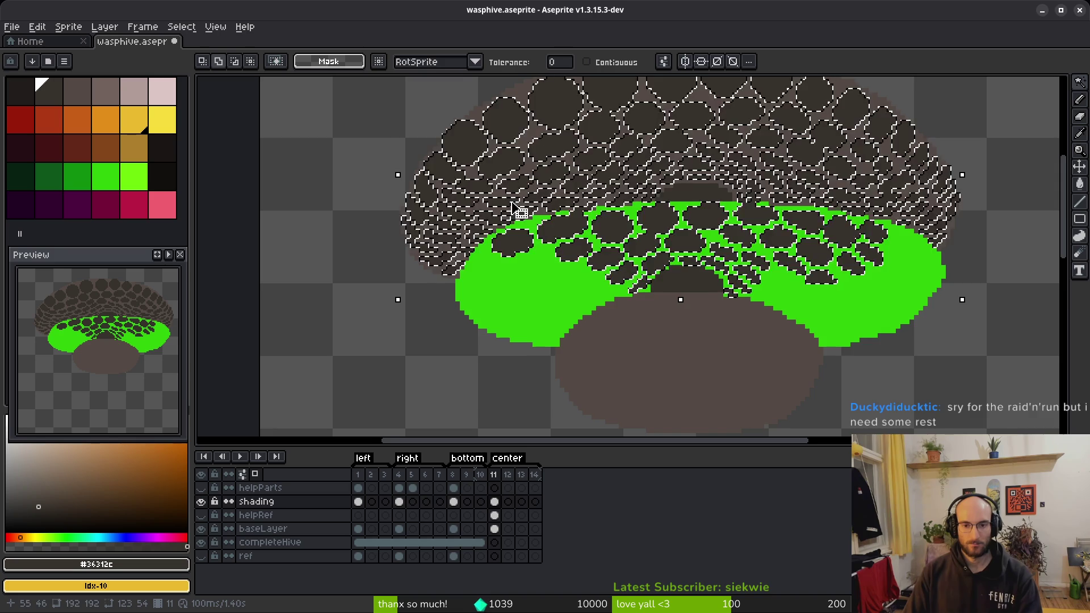
pyautogui.scroll(-3, 513, 203)
pyautogui.press('q')
pyautogui.moveTo(527, 135)
pyautogui.mouseDown()
pyautogui.moveTo(446, 277)
pyautogui.moveTo(510, 290)
pyautogui.moveTo(519, 272)
pyautogui.moveTo(513, 113)
pyautogui.mouseUp()
pyautogui.hotkey('ctrl', 'z')
pyautogui.moveTo(559, 224)
pyautogui.mouseDown()
pyautogui.moveTo(634, 114)
pyautogui.moveTo(673, 108)
pyautogui.moveTo(749, 128)
pyautogui.moveTo(602, 256)
pyautogui.moveTo(559, 238)
pyautogui.mouseUp()
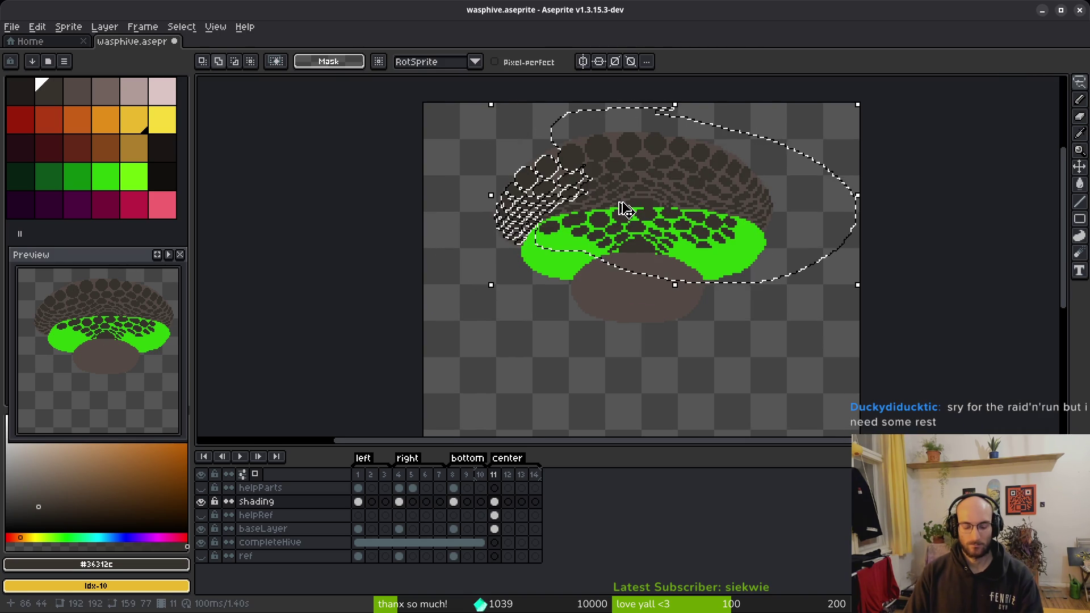
pyautogui.scroll(2, 613, 207)
pyautogui.scroll(-1, 461, 219)
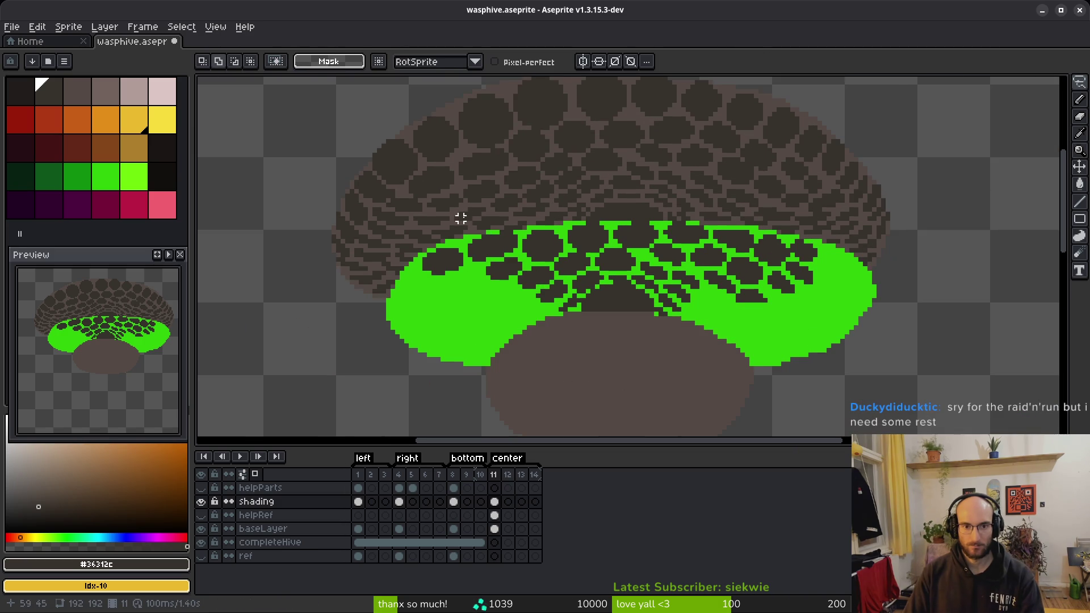
pyautogui.hotkey('shift', 'v')
pyautogui.hotkey('ctrl', 'z')
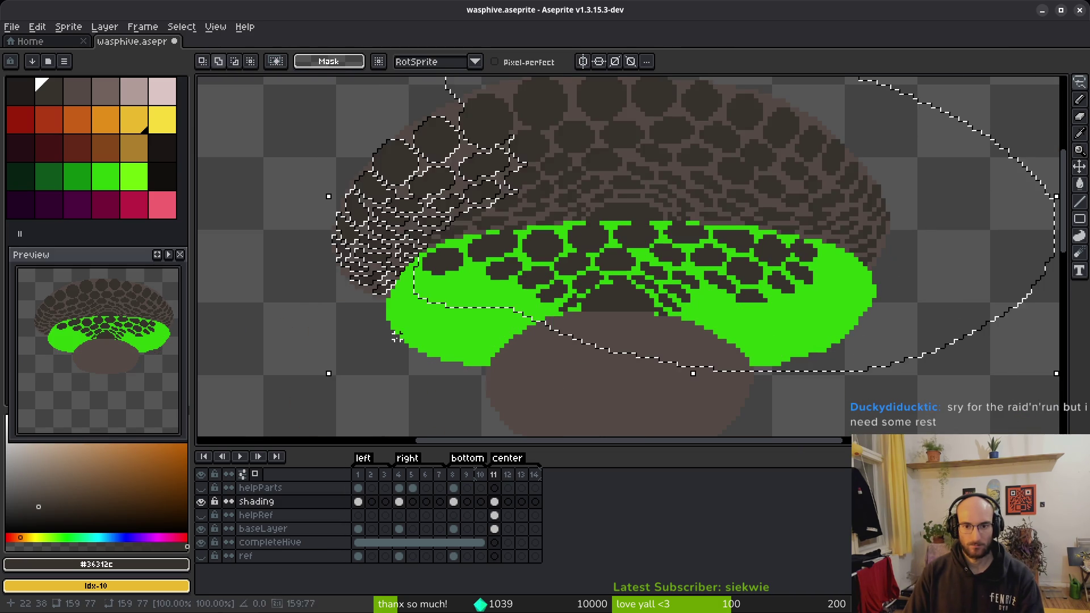
pyautogui.scroll(-3, 559, 231)
pyautogui.hotkey('ctrl', 'd')
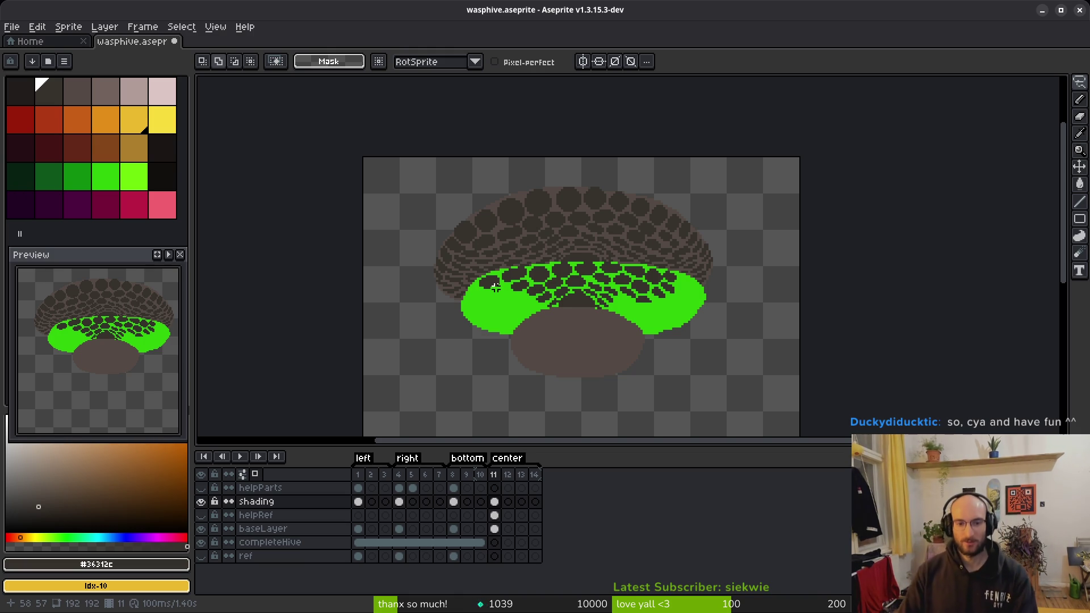
# Step: Lasso a region on the hive's left side, move it into position, and drop it
pyautogui.scroll(2, 496, 288)
pyautogui.moveTo(683, 234)
pyautogui.mouseDown()
pyautogui.moveTo(608, 117)
pyautogui.moveTo(478, 348)
pyautogui.moveTo(601, 287)
pyautogui.mouseUp()
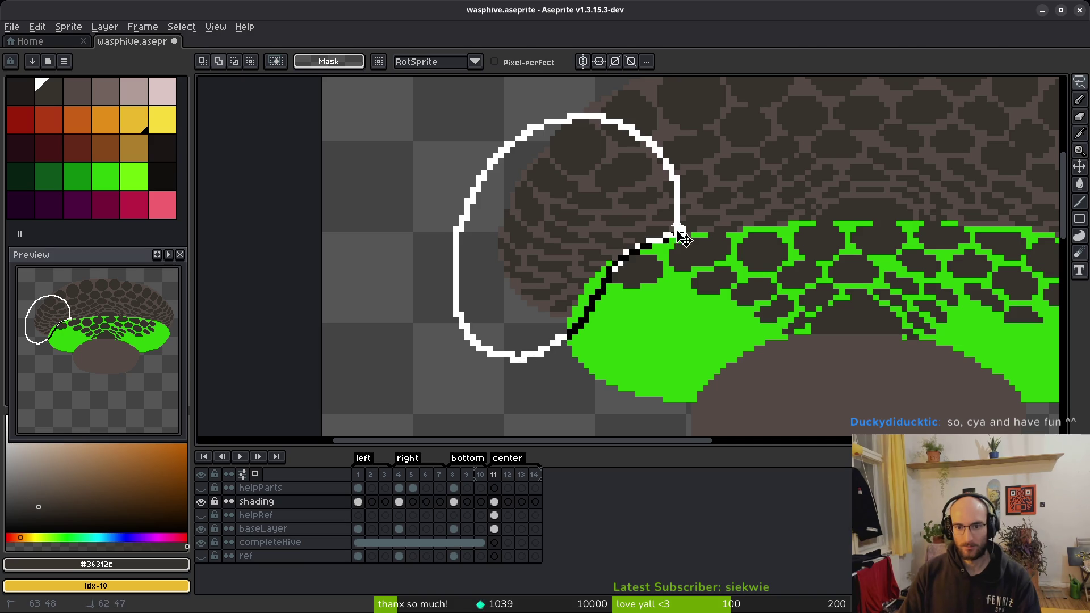
pyautogui.moveTo(677, 231); pyautogui.dragTo(679, 233)
pyautogui.moveTo(647, 309)
pyautogui.mouseDown()
pyautogui.moveTo(647, 377)
pyautogui.moveTo(636, 358)
pyautogui.moveTo(533, 385)
pyautogui.moveTo(403, 207)
pyautogui.moveTo(404, 165)
pyautogui.moveTo(475, 225)
pyautogui.mouseUp()
pyautogui.press('Return')
# Step: Lasso the hive's upper-left cell area and bring the selection back into view
pyautogui.moveTo(566, 213); pyautogui.dragTo(489, 208)
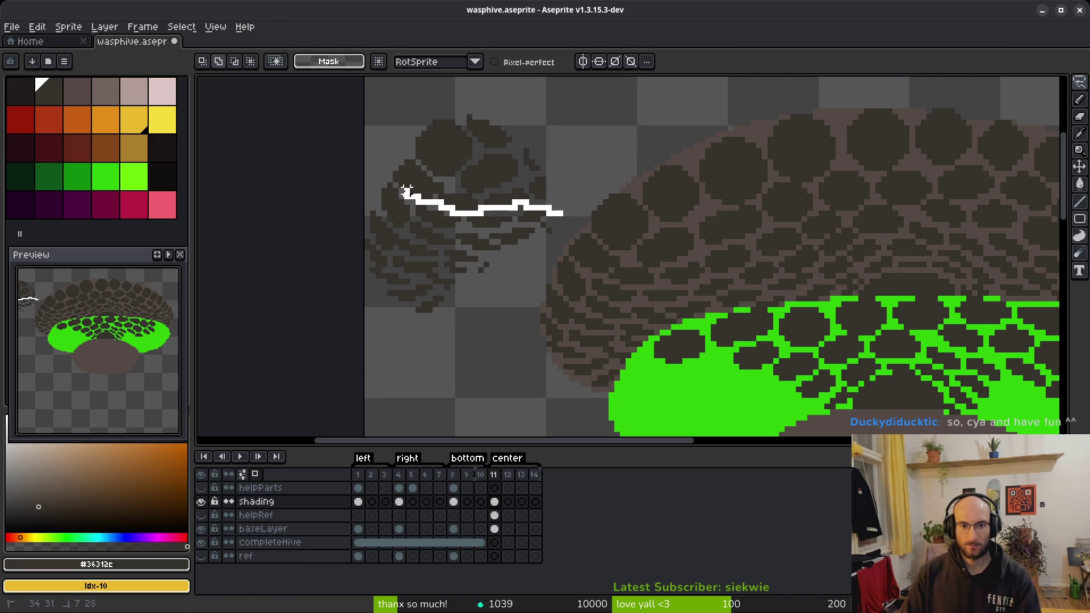
pyautogui.moveTo(339, 384); pyautogui.dragTo(567, 227)
pyautogui.scroll(-2, 568, 227)
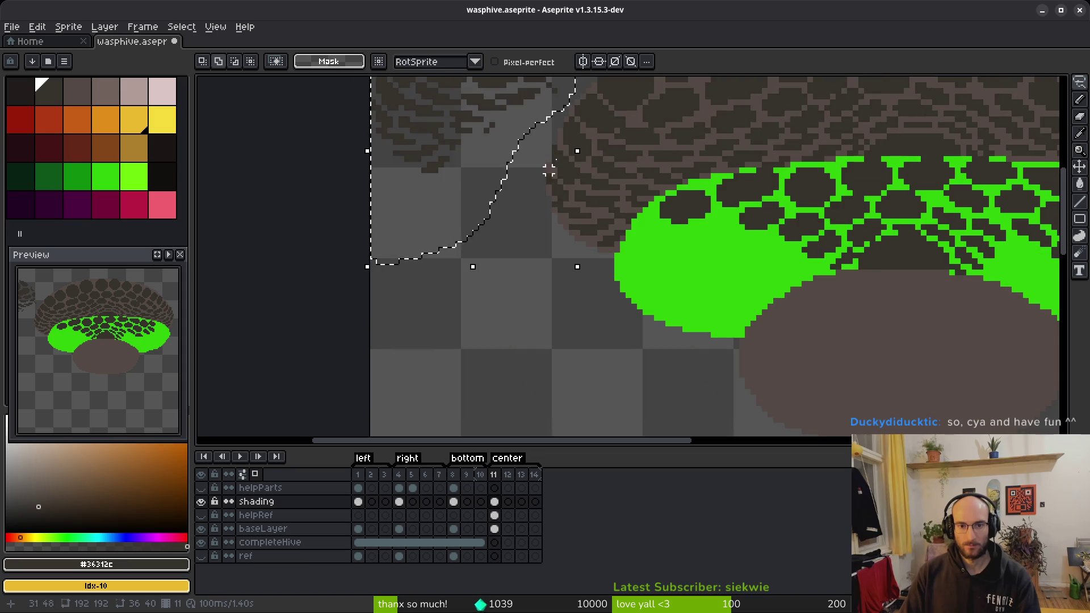
pyautogui.scroll(2, 568, 227)
pyautogui.scroll(-2, 412, 194)
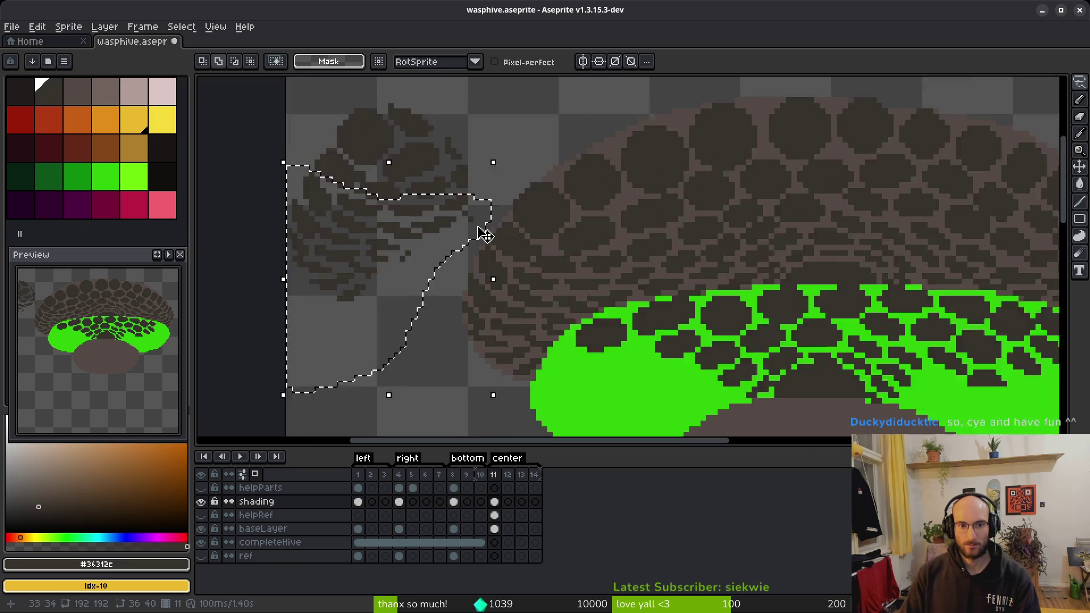
pyautogui.scroll(2, 412, 194)
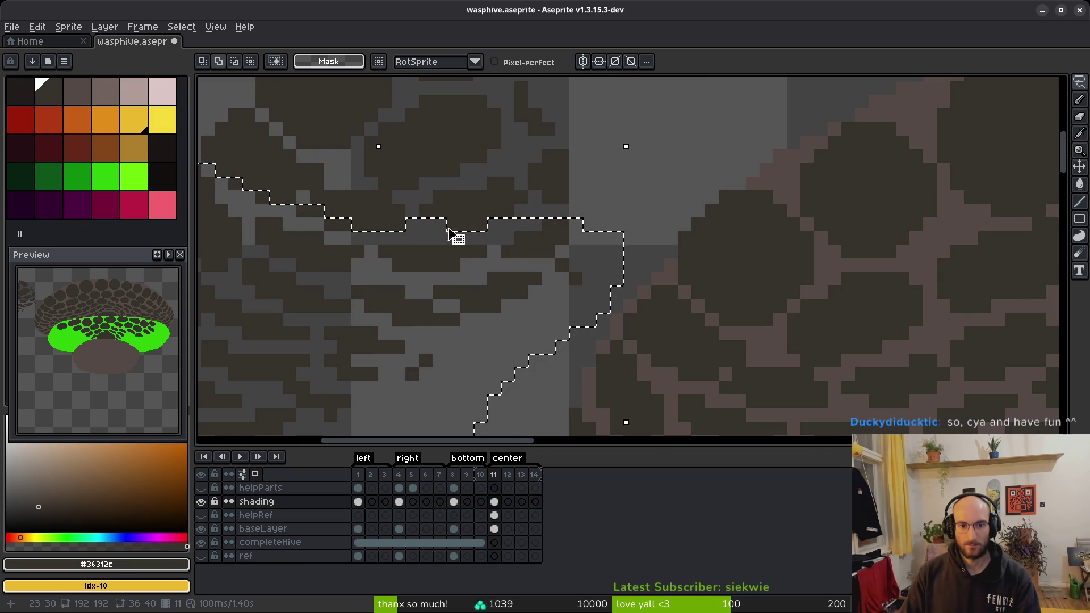
pyautogui.scroll(-2, 455, 244)
pyautogui.scroll(5, 462, 316)
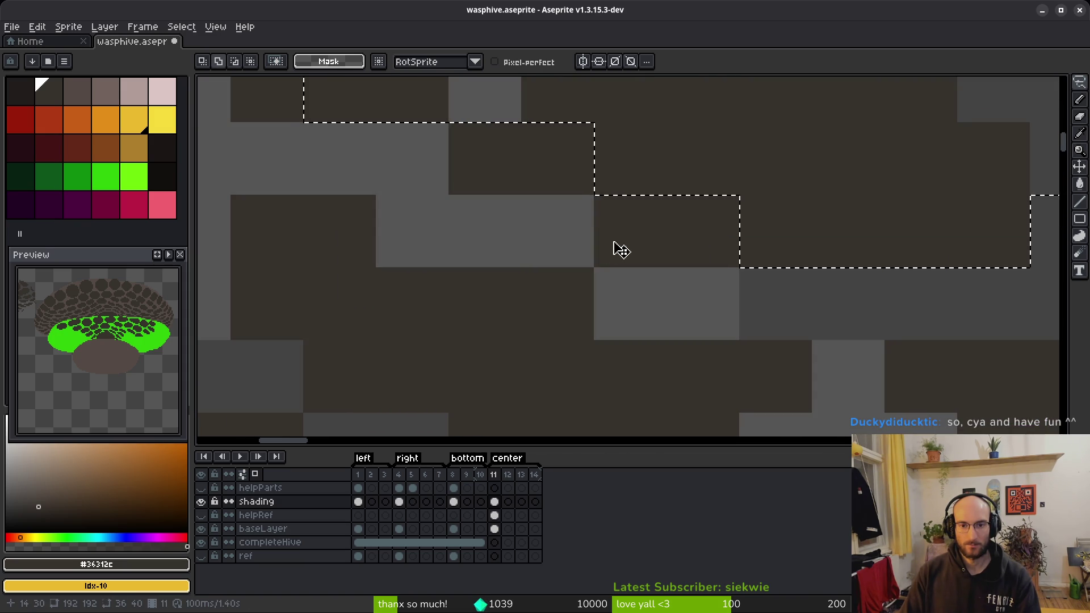
pyautogui.scroll(-1, 562, 231)
pyautogui.moveTo(482, 215); pyautogui.dragTo(537, 287)
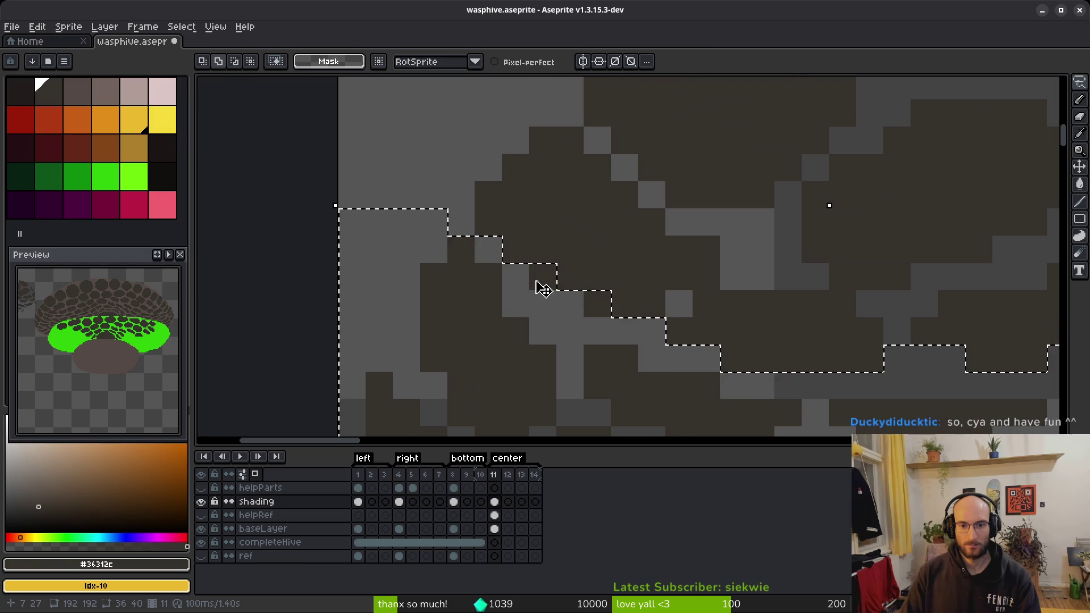
pyautogui.scroll(-2, 596, 318)
pyautogui.moveTo(689, 372)
pyautogui.mouseDown()
pyautogui.moveTo(565, 265)
pyautogui.moveTo(460, 231)
pyautogui.moveTo(730, 385)
pyautogui.moveTo(715, 392)
pyautogui.moveTo(749, 408)
pyautogui.moveTo(721, 402)
pyautogui.moveTo(729, 423)
pyautogui.moveTo(732, 396)
pyautogui.moveTo(738, 420)
pyautogui.mouseUp()
pyautogui.scroll(4, 778, 301)
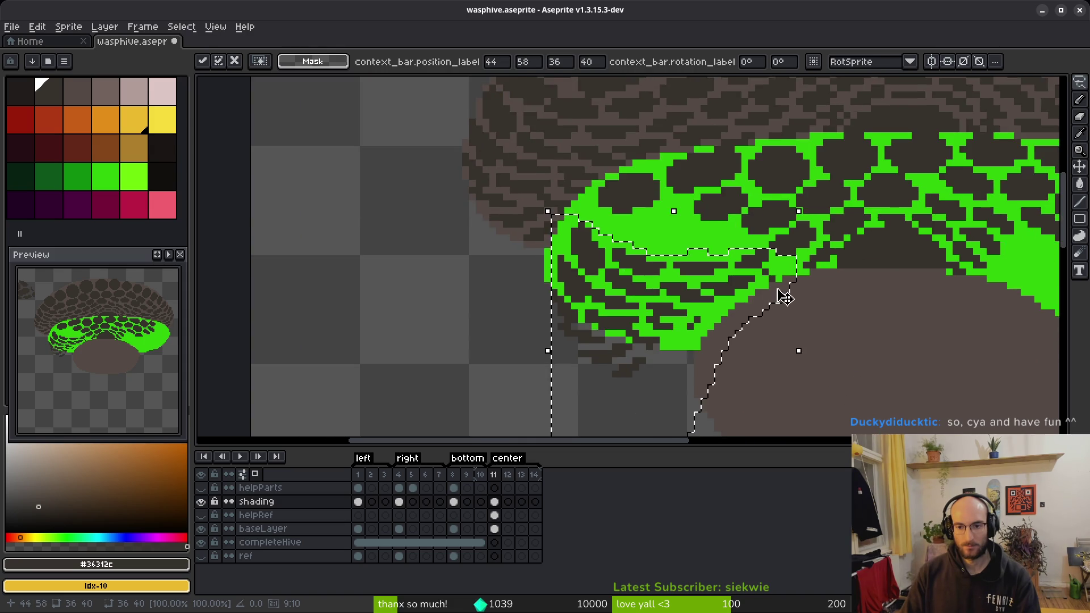
# Step: Commit the moved section and paint two dark pixels into the green shading
pyautogui.press('Return')
pyautogui.press('b')
pyautogui.click(749, 227)
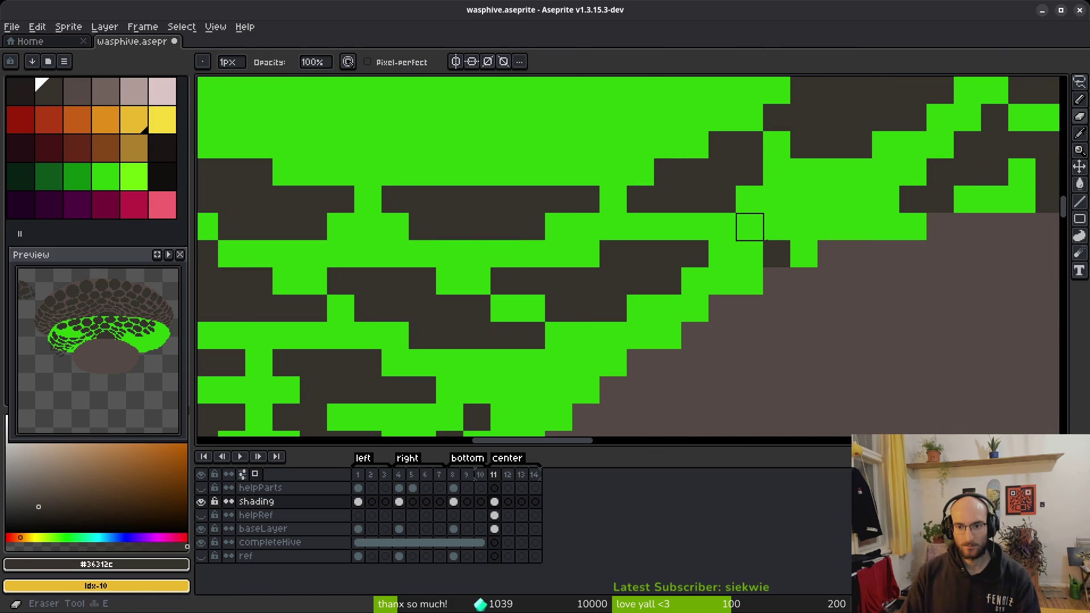
pyautogui.click(777, 254)
pyautogui.scroll(-3, 751, 352)
pyautogui.scroll(2, 688, 261)
pyautogui.scroll(-3, 681, 199)
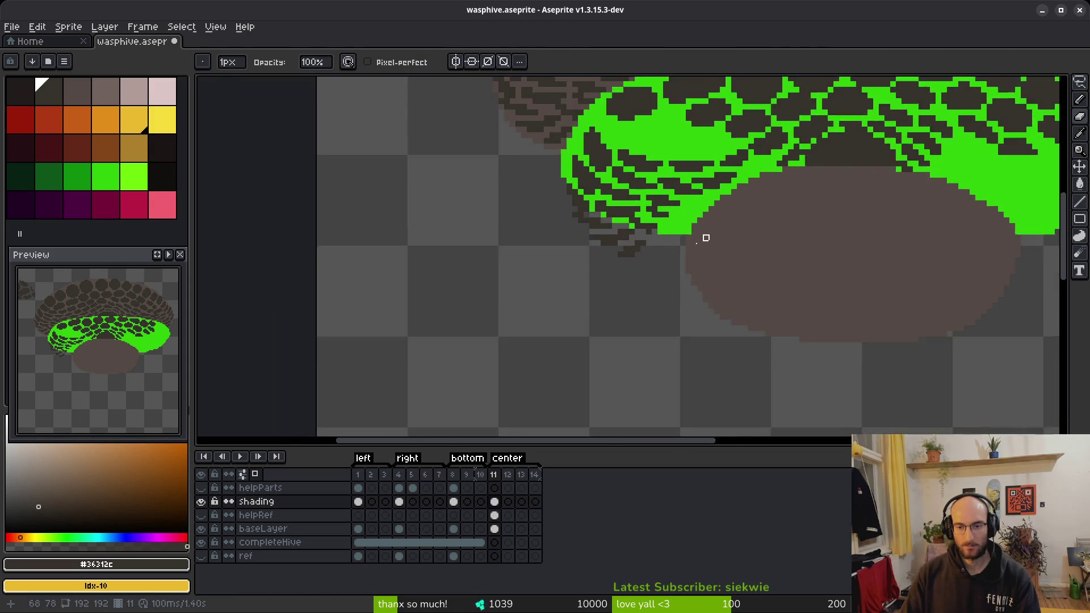
pyautogui.scroll(1, 706, 236)
# Step: Lasso the left end of the green area and move it into place
pyautogui.press('m')
pyautogui.scroll(1, 754, 280)
pyautogui.moveTo(727, 257)
pyautogui.mouseDown()
pyautogui.moveTo(730, 227)
pyautogui.moveTo(594, 209)
pyautogui.moveTo(396, 345)
pyautogui.moveTo(693, 278)
pyautogui.moveTo(688, 297)
pyautogui.mouseUp()
pyautogui.moveTo(658, 202); pyautogui.dragTo(515, 173)
pyautogui.moveTo(427, 267); pyautogui.dragTo(699, 304)
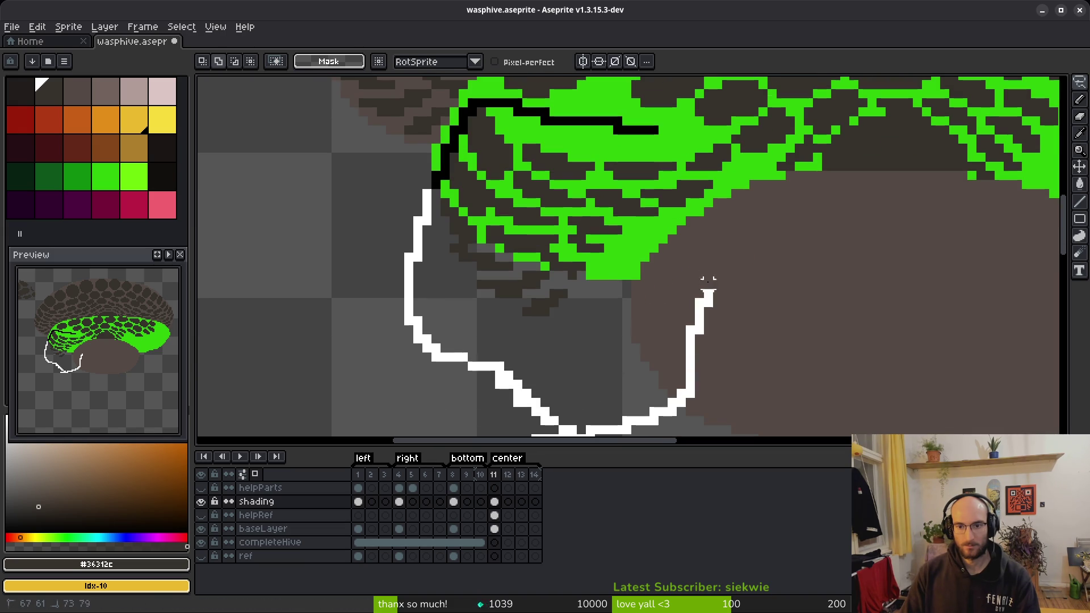
pyautogui.moveTo(641, 129)
pyautogui.mouseDown()
pyautogui.moveTo(662, 178)
pyautogui.moveTo(639, 168)
pyautogui.mouseUp()
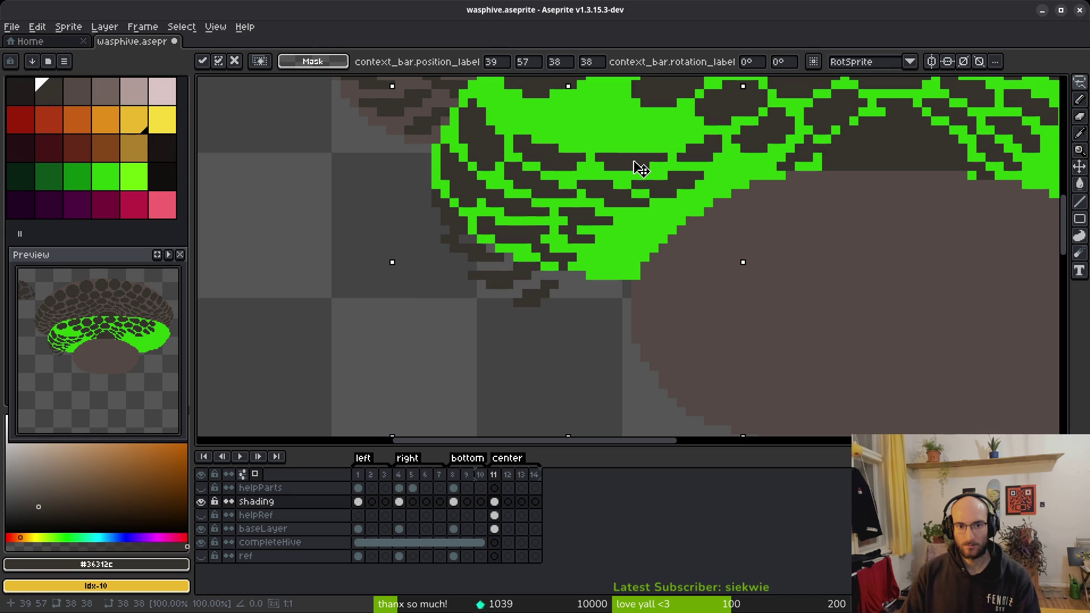
pyautogui.press('Return')
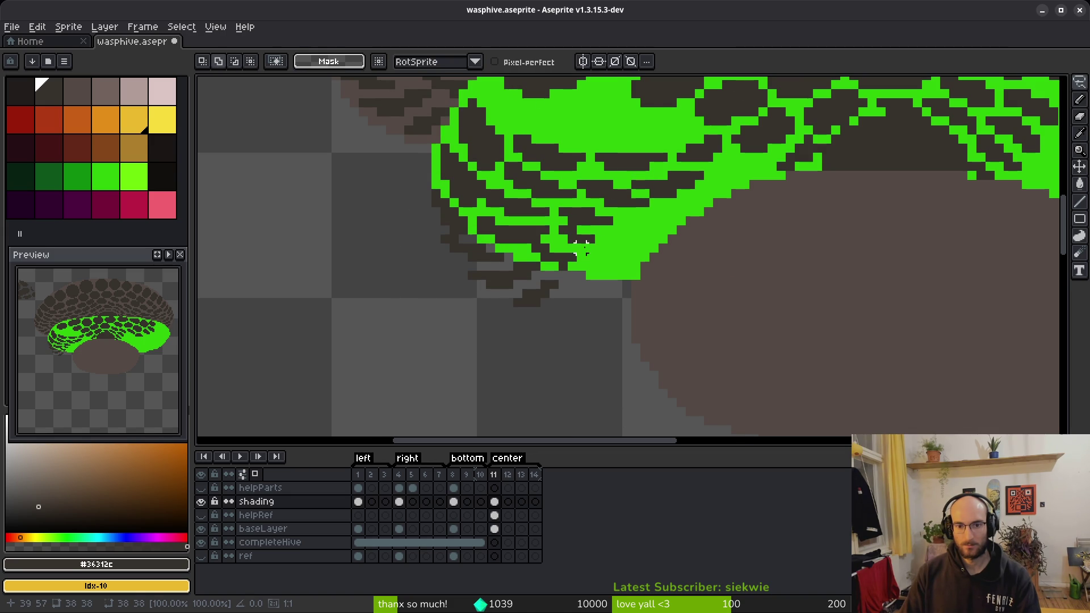
pyautogui.scroll(-2, 565, 302)
pyautogui.scroll(3, 565, 302)
# Step: Erase the stray dark pixels along the hive's lower-left edge
pyautogui.moveTo(584, 294)
pyautogui.mouseDown()
pyautogui.moveTo(475, 286)
pyautogui.moveTo(572, 345)
pyautogui.moveTo(584, 290)
pyautogui.moveTo(689, 288)
pyautogui.moveTo(657, 294)
pyautogui.mouseUp()
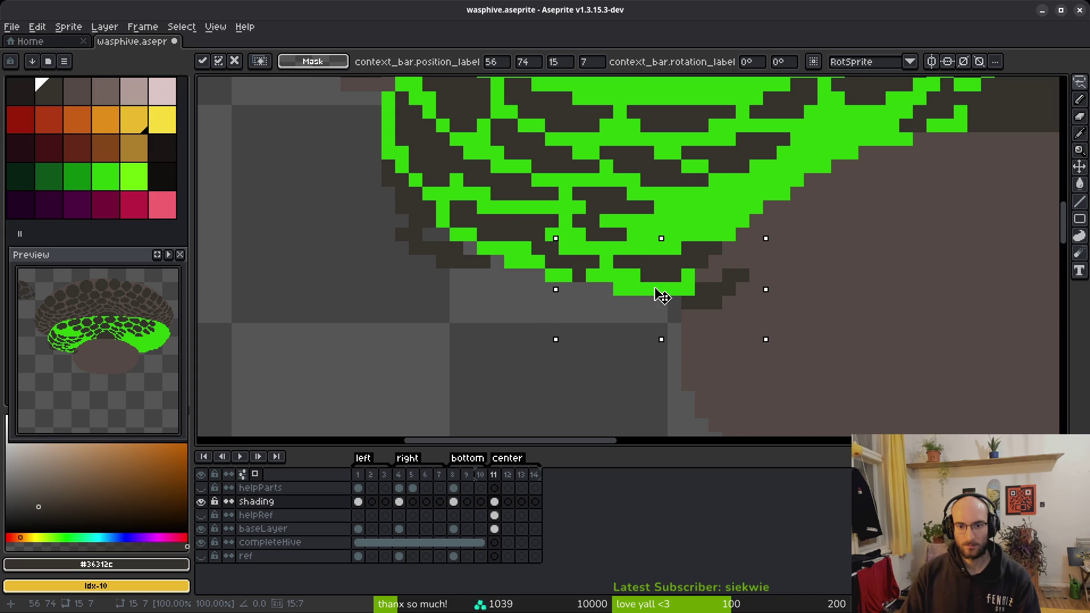
pyautogui.press('e')
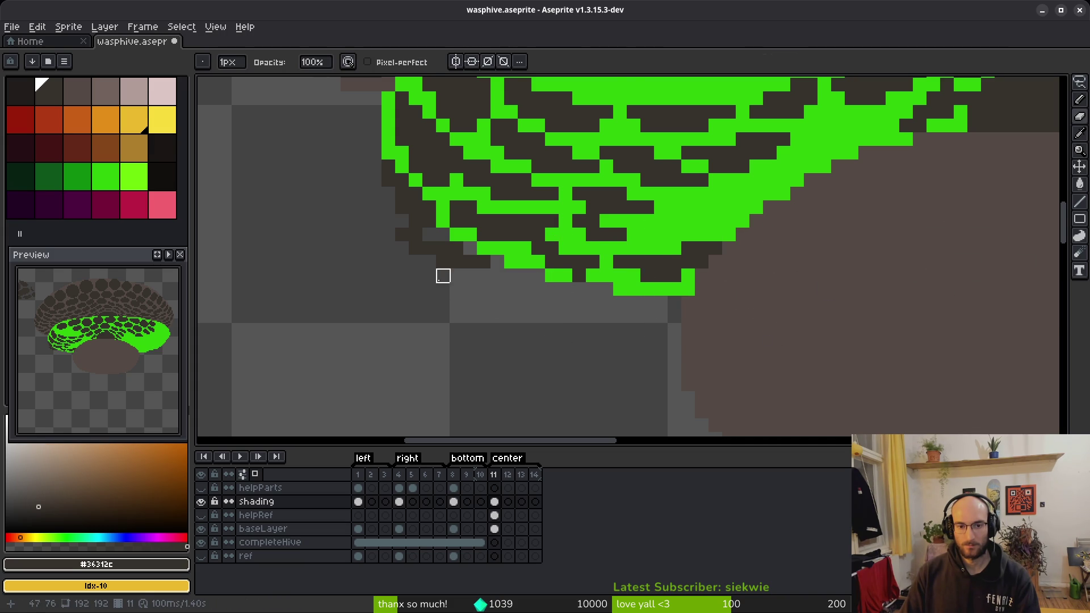
pyautogui.moveTo(457, 289); pyautogui.dragTo(389, 221)
pyautogui.moveTo(470, 249); pyautogui.dragTo(429, 222)
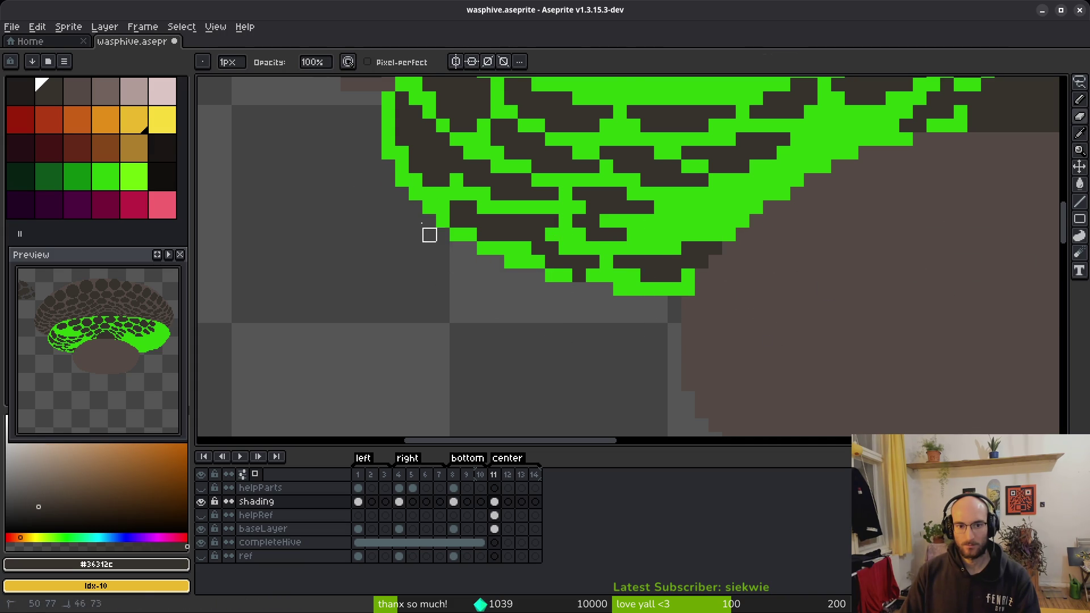
pyautogui.scroll(5, 423, 319)
# Step: Repaint a few hive pixels with shading ink and make lighter brown #544a45 the colour
pyautogui.press('b')
pyautogui.moveTo(624, 359); pyautogui.dragTo(601, 392)
pyautogui.scroll(-4, 614, 357)
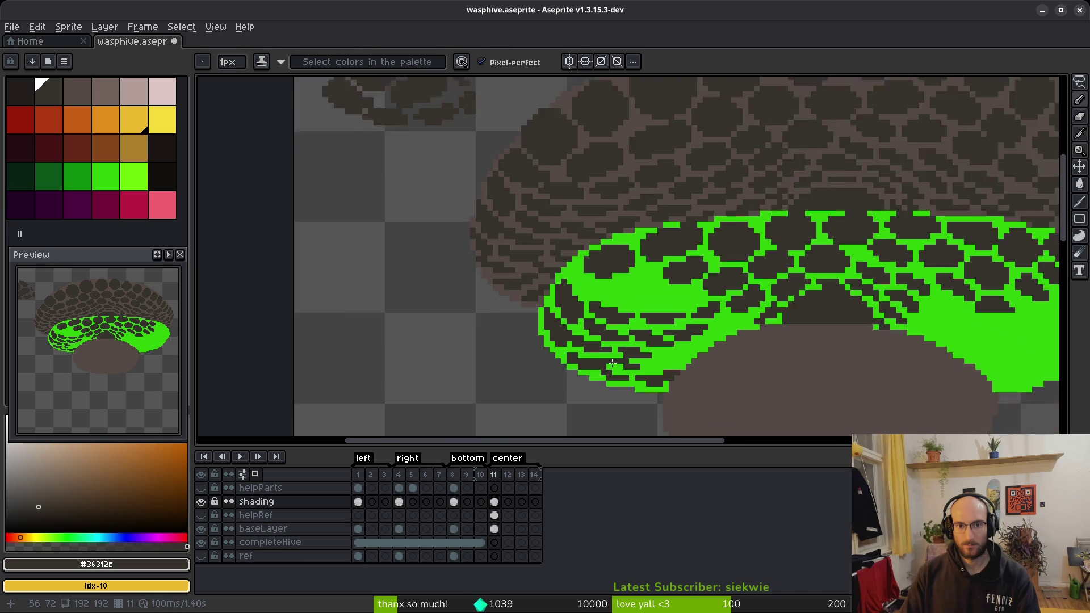
pyautogui.scroll(5, 543, 288)
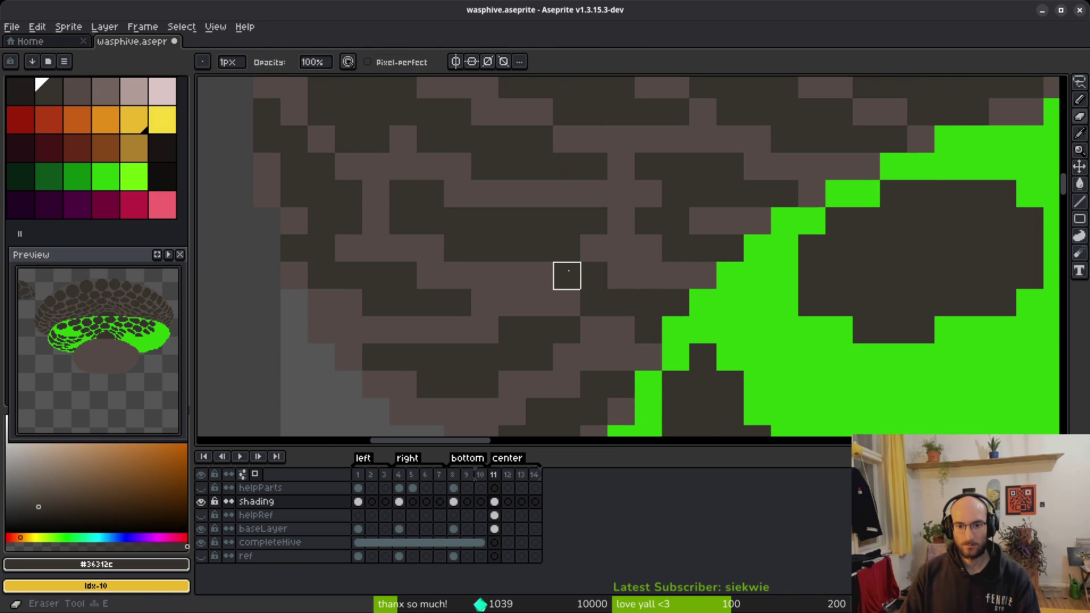
pyautogui.keyDown('alt'); pyautogui.click(622, 249); pyautogui.keyUp('alt')
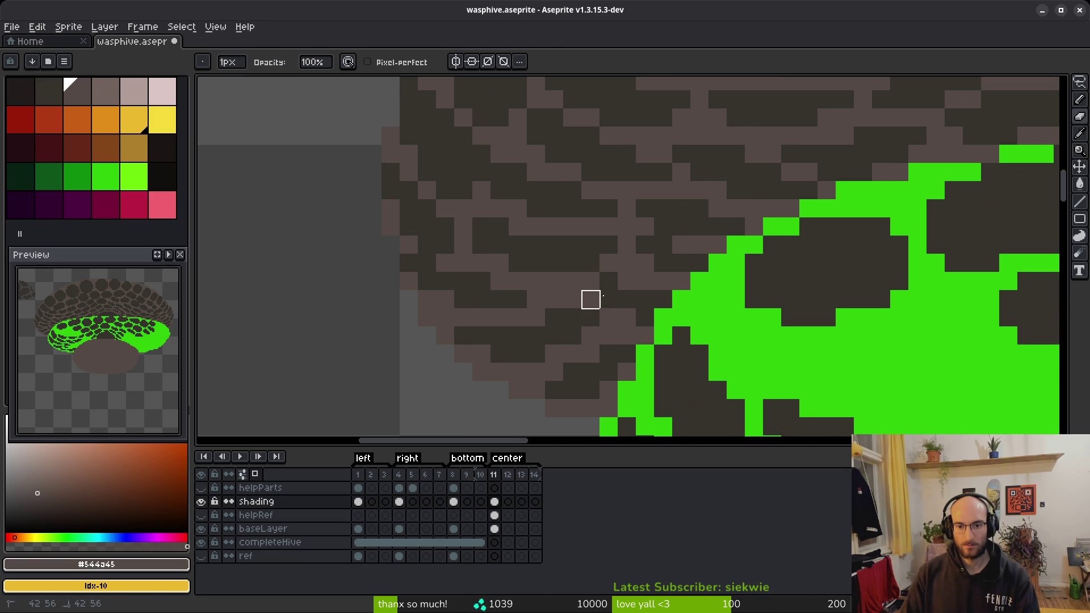
pyautogui.scroll(-3, 663, 318)
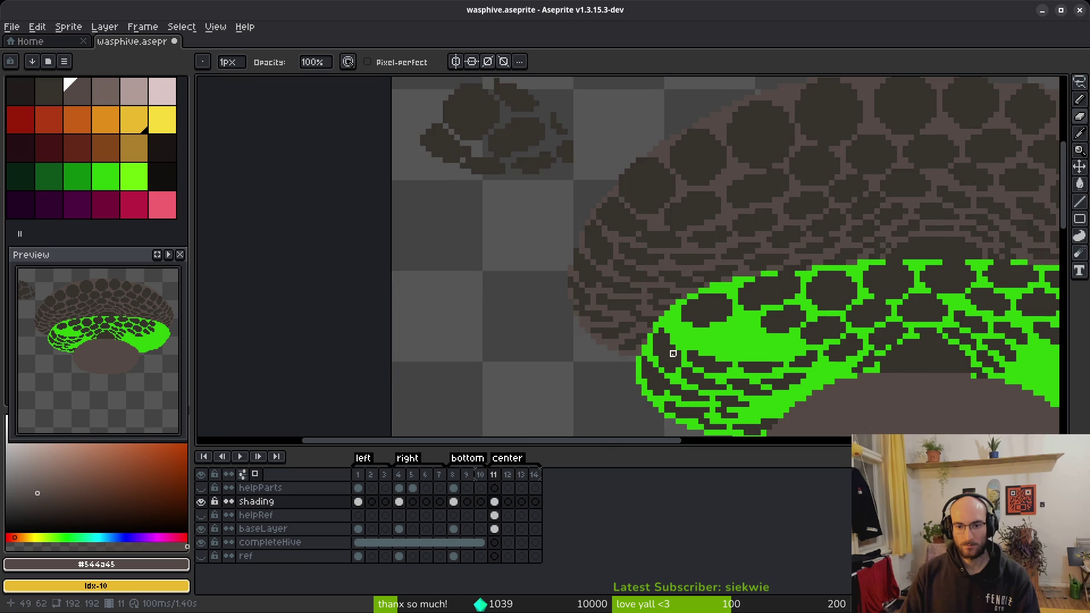
pyautogui.scroll(3, 594, 281)
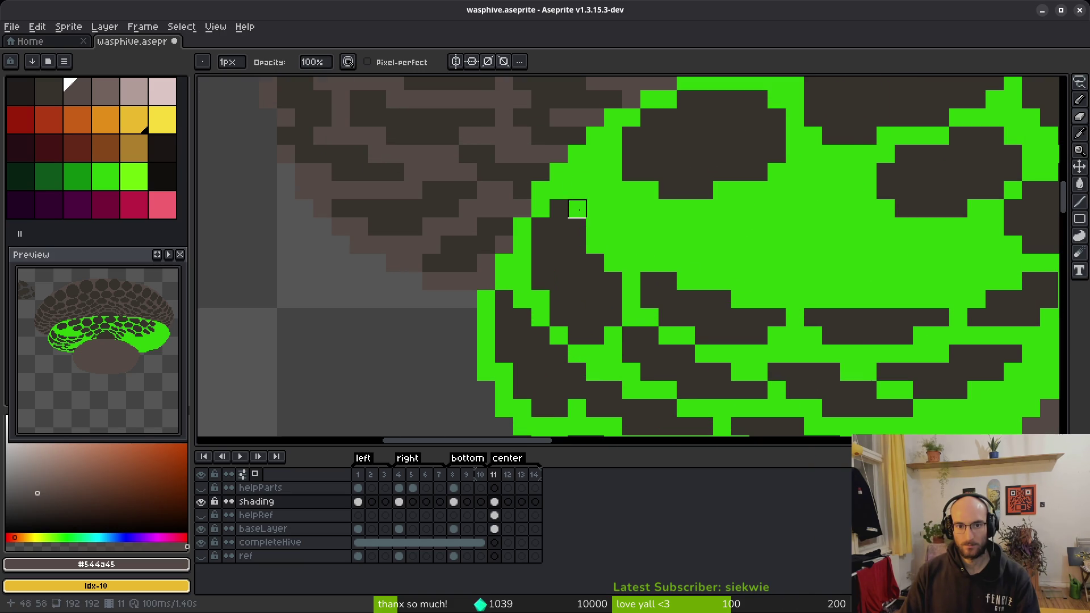
pyautogui.scroll(-3, 577, 191)
pyautogui.scroll(3, 617, 262)
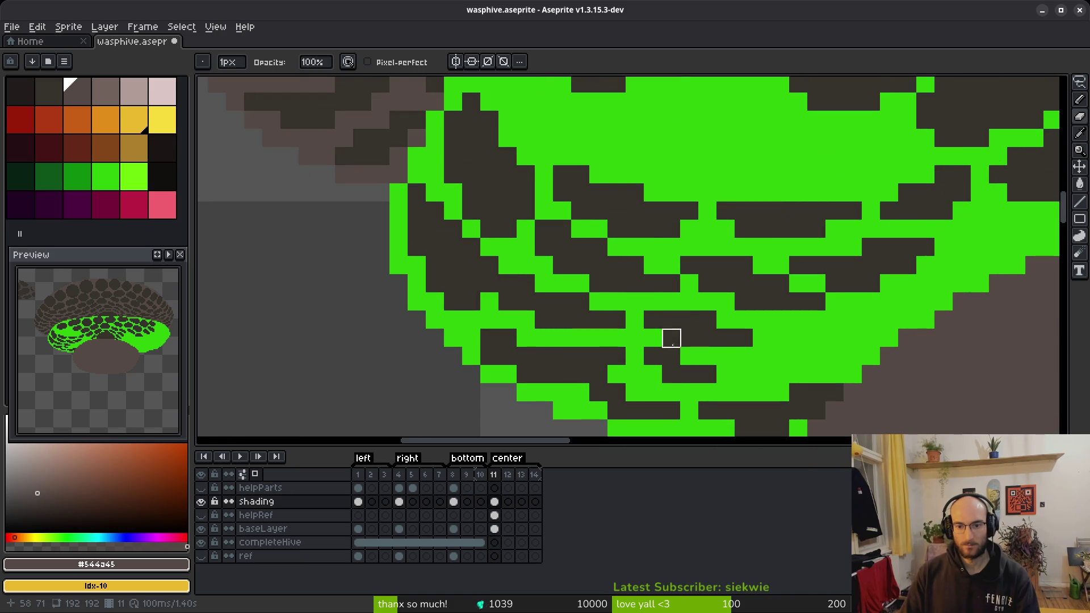
pyautogui.scroll(-2, 689, 357)
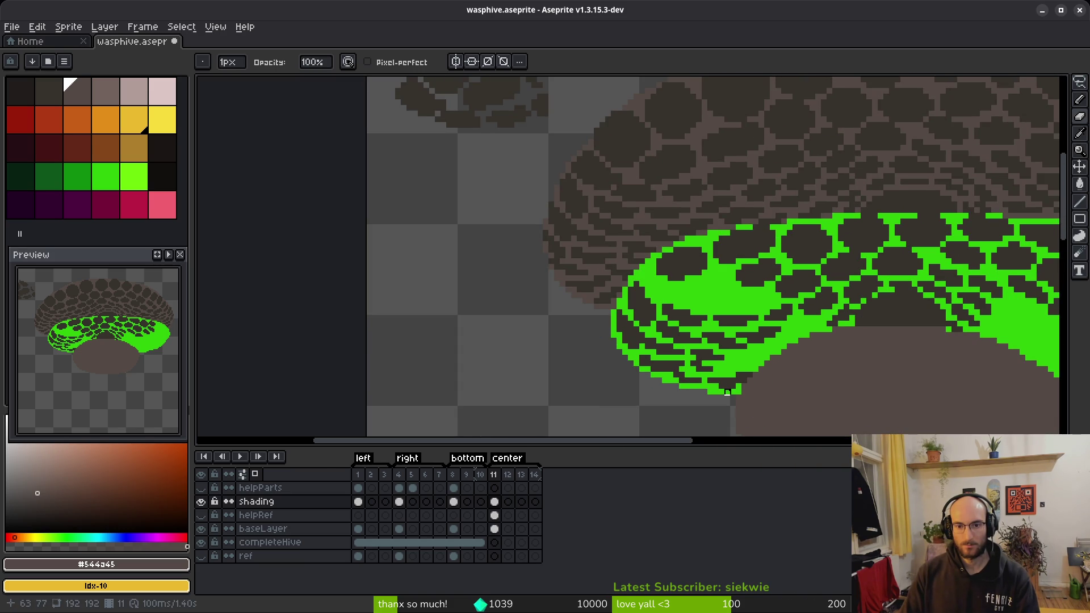
pyautogui.scroll(3, 727, 392)
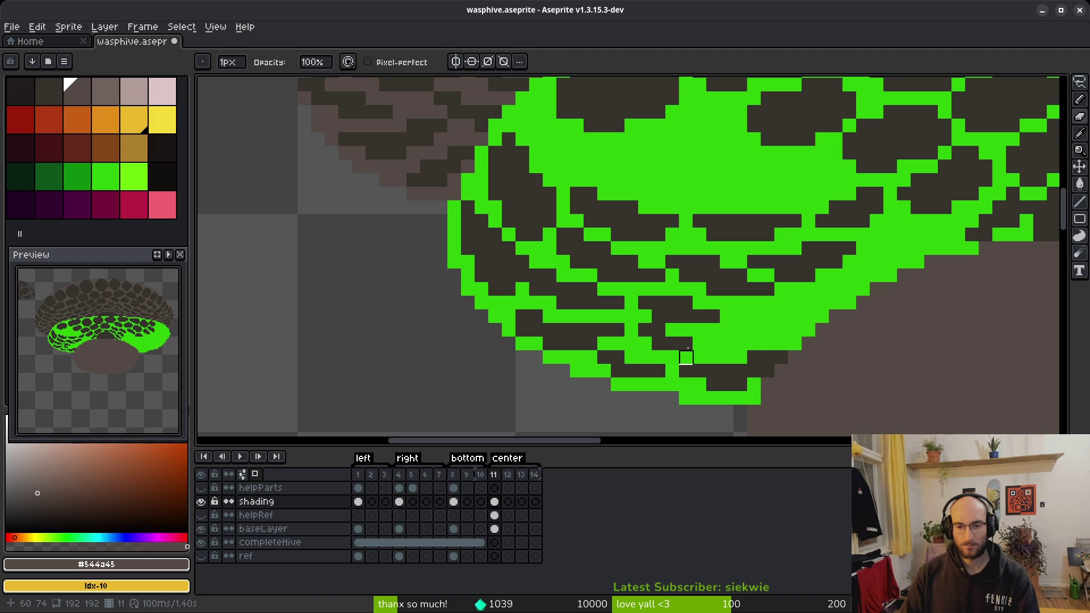
pyautogui.scroll(3, 685, 357)
# Step: Eyedrop the dark cell colour and draw a straight dark line across the green
pyautogui.keyDown('alt'); pyautogui.click(681, 352); pyautogui.keyUp('alt')
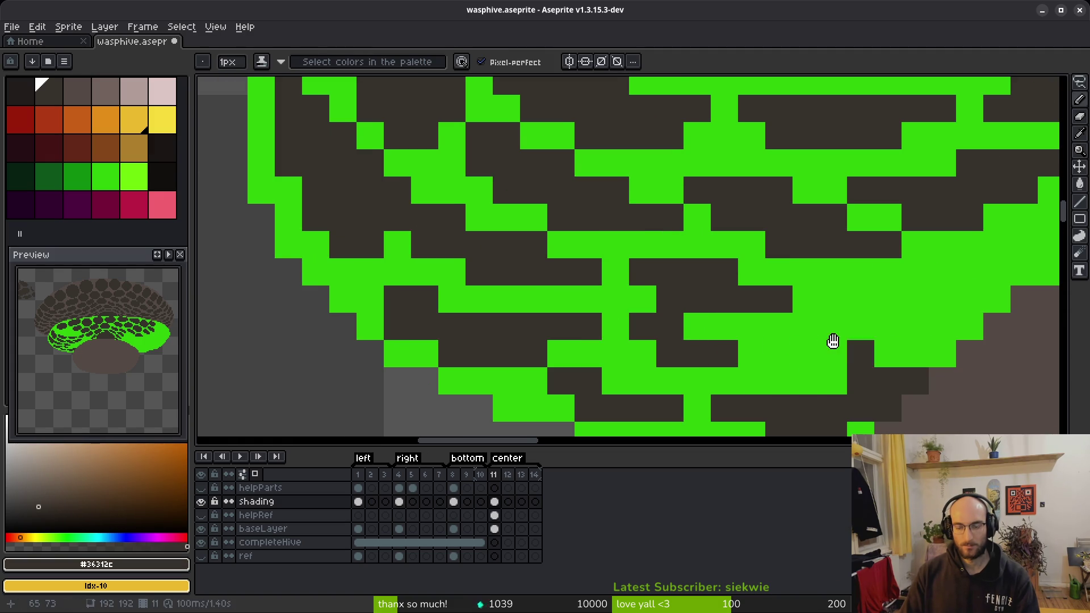
pyautogui.hscroll(3, 892, 346)
pyautogui.click(633, 306)
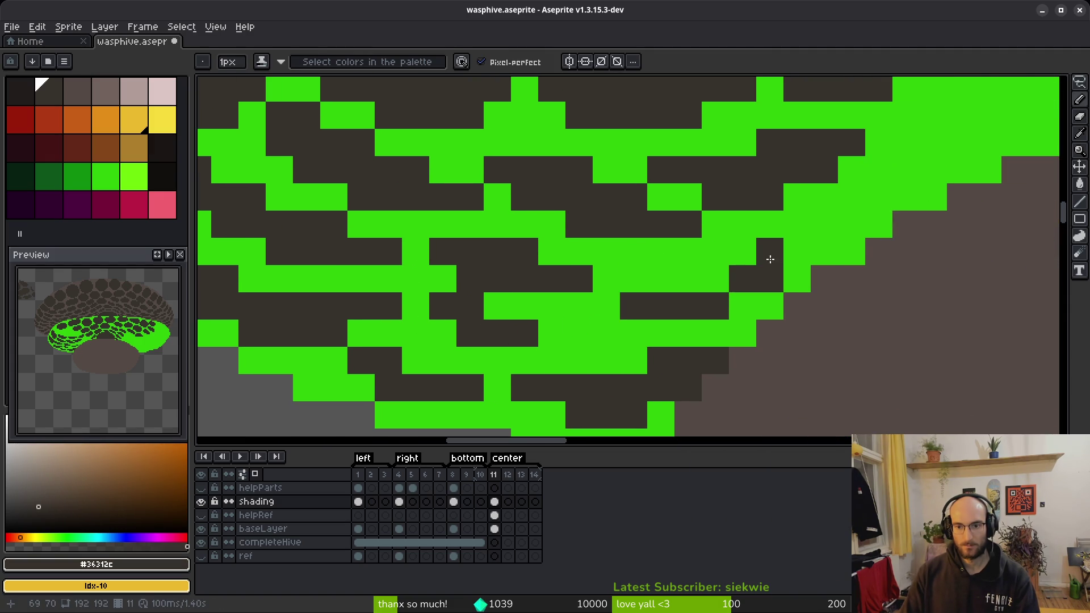
pyautogui.click(770, 258)
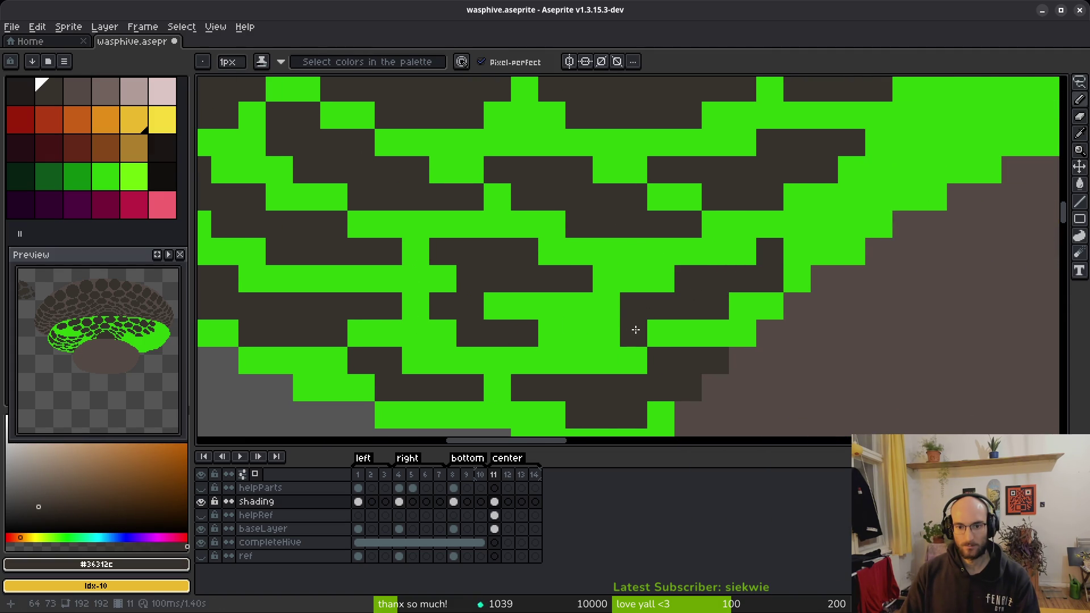
pyautogui.moveTo(606, 332); pyautogui.dragTo(609, 304)
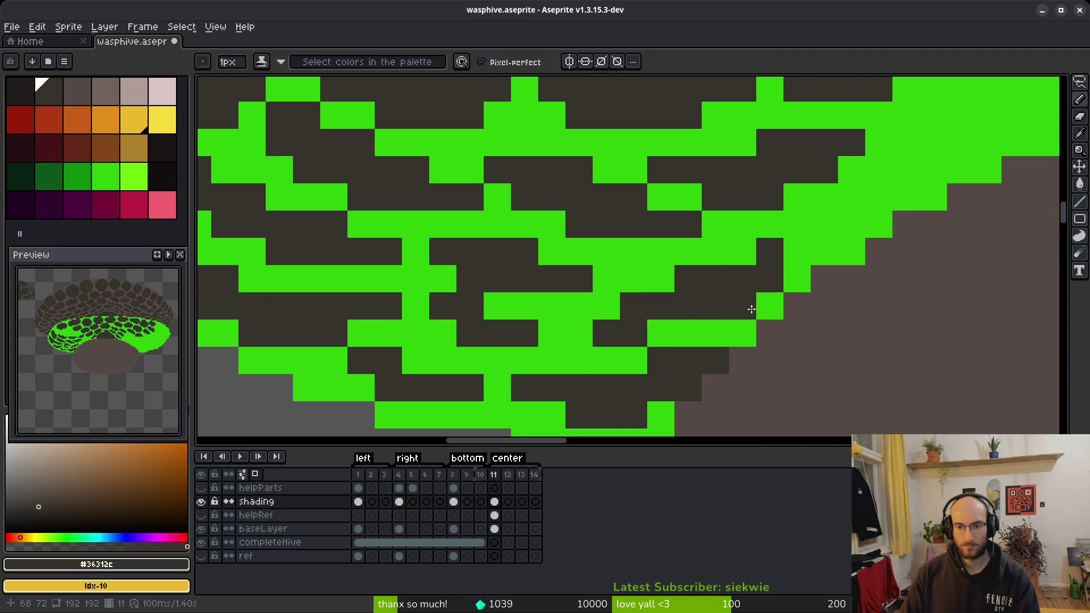
pyautogui.scroll(-3, 836, 352)
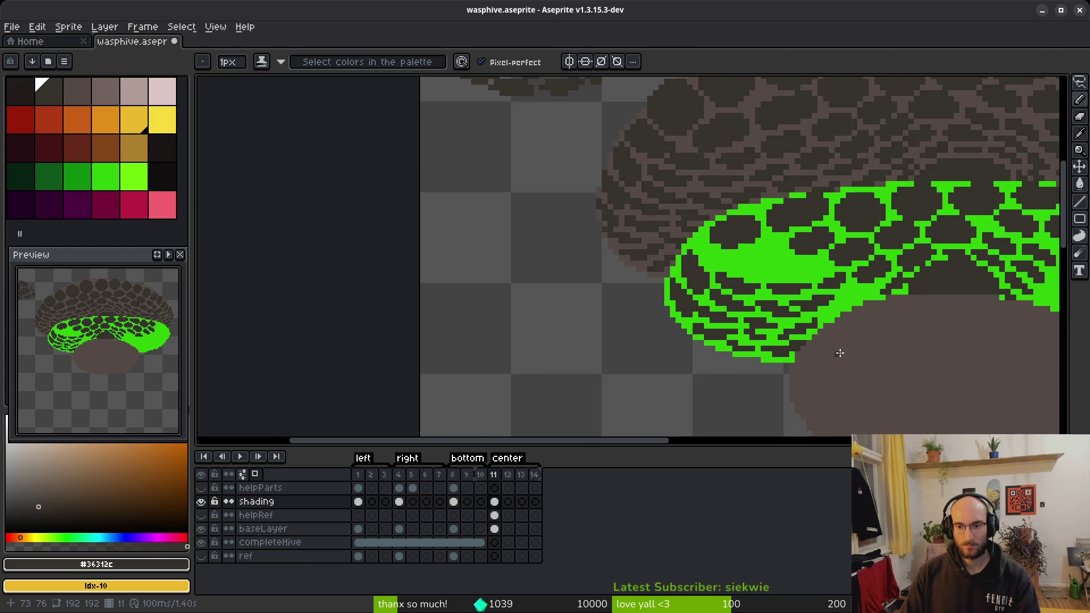
pyautogui.scroll(3, 840, 353)
# Step: Paint a diagonal dark cell wall and extend the new cell into the green
pyautogui.moveTo(696, 371)
pyautogui.mouseDown()
pyautogui.moveTo(662, 372)
pyautogui.moveTo(732, 297)
pyautogui.moveTo(814, 249)
pyautogui.mouseUp()
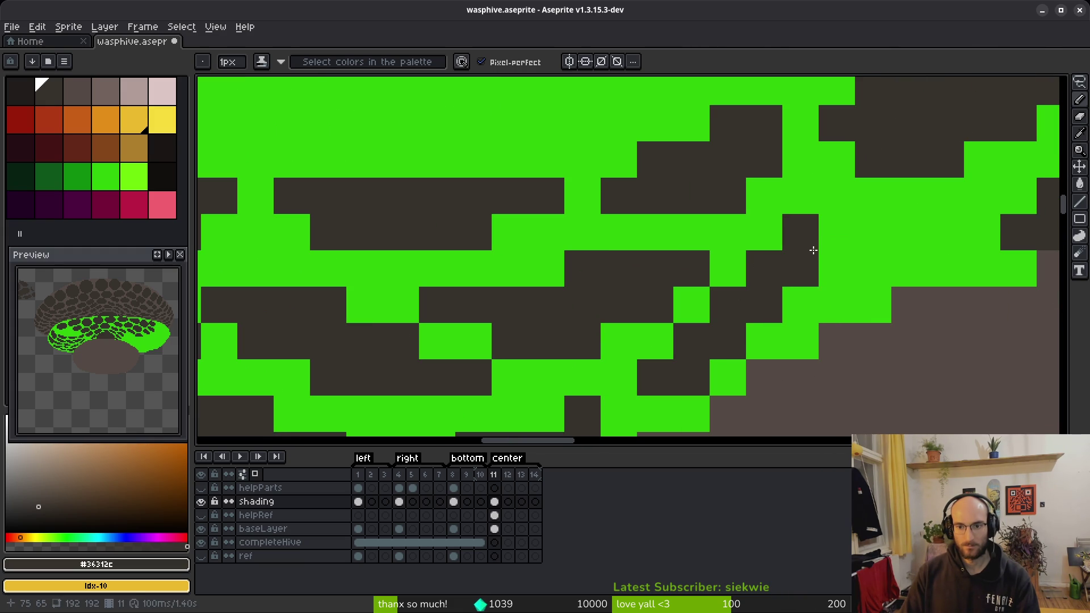
pyautogui.scroll(-2, 759, 376)
pyautogui.scroll(1, 715, 333)
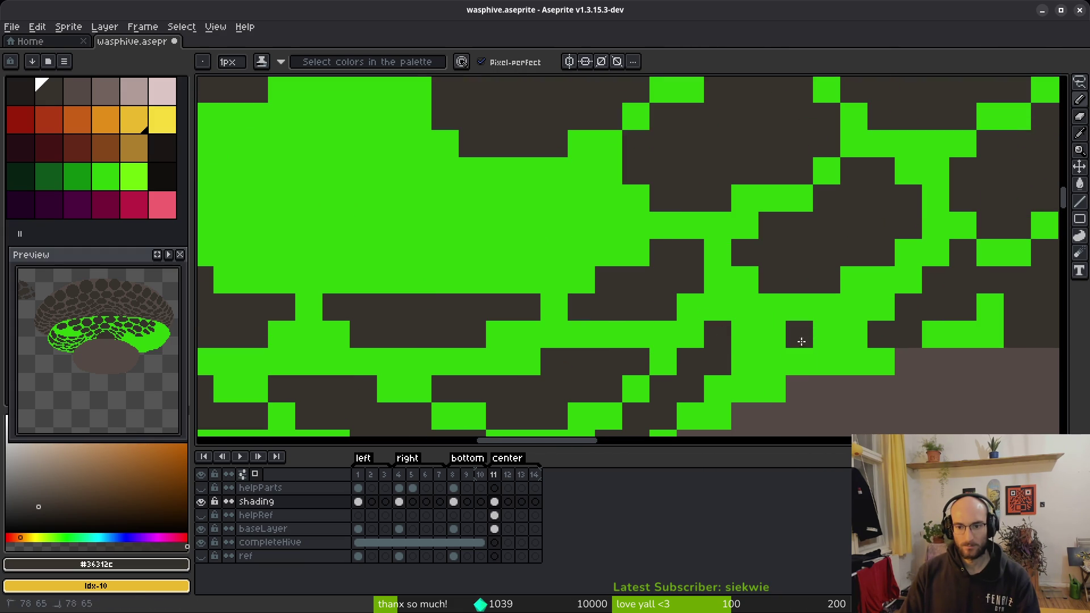
pyautogui.moveTo(807, 332); pyautogui.dragTo(797, 351)
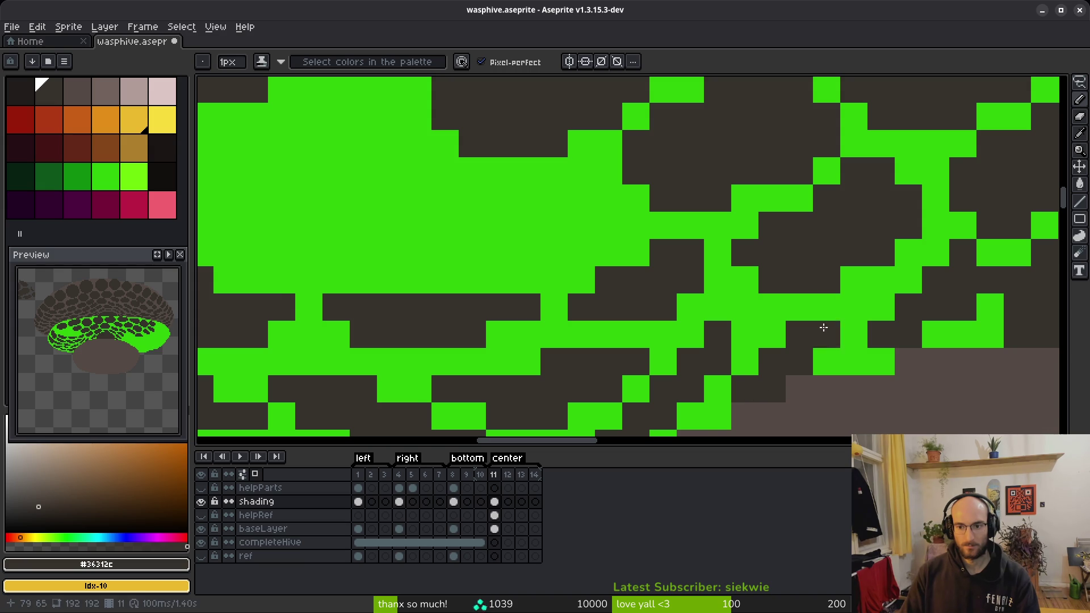
pyautogui.scroll(-3, 822, 337)
pyautogui.scroll(2, 819, 344)
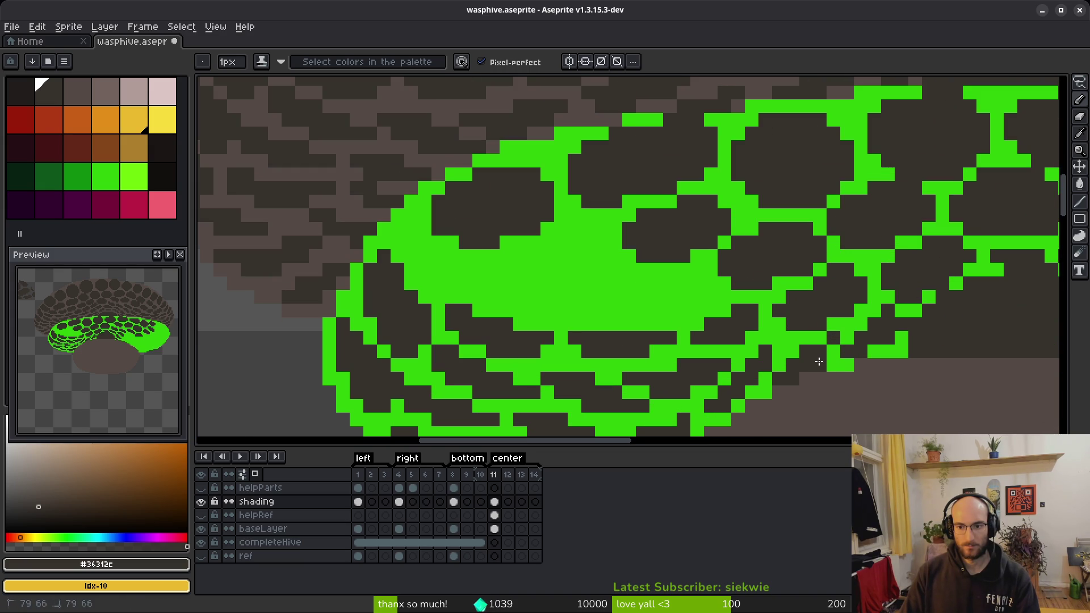
pyautogui.scroll(1, 593, 301)
pyautogui.moveTo(476, 276)
pyautogui.mouseDown()
pyautogui.moveTo(539, 276)
pyautogui.moveTo(506, 299)
pyautogui.mouseUp()
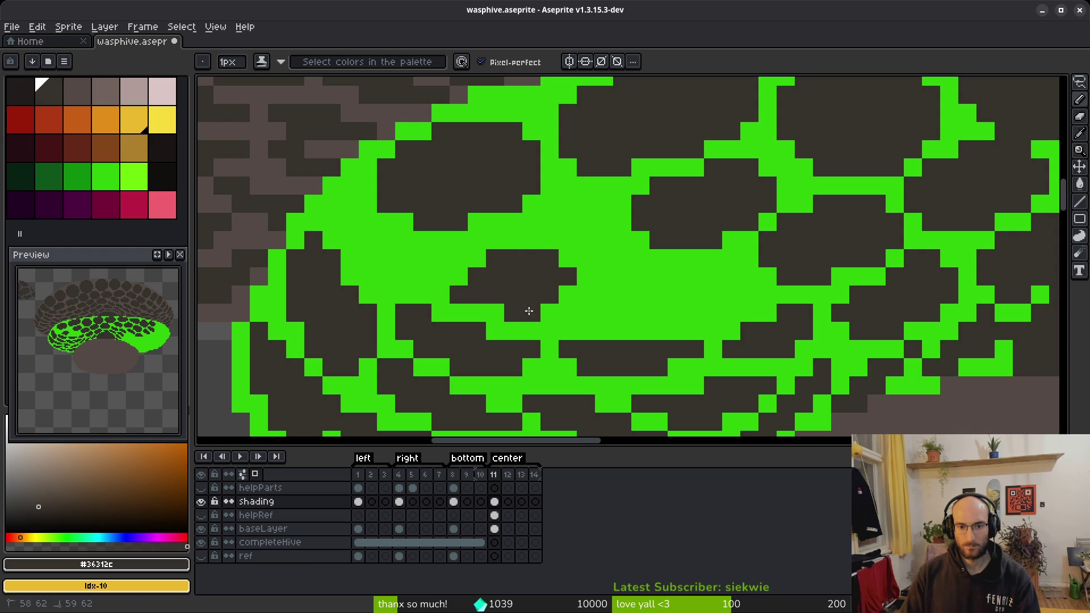
# Step: Paint dark diagonal runs and strokes across the solid green patch to outline cells
pyautogui.moveTo(554, 310)
pyautogui.mouseDown()
pyautogui.moveTo(589, 271)
pyautogui.moveTo(585, 294)
pyautogui.mouseUp()
pyautogui.press('e')
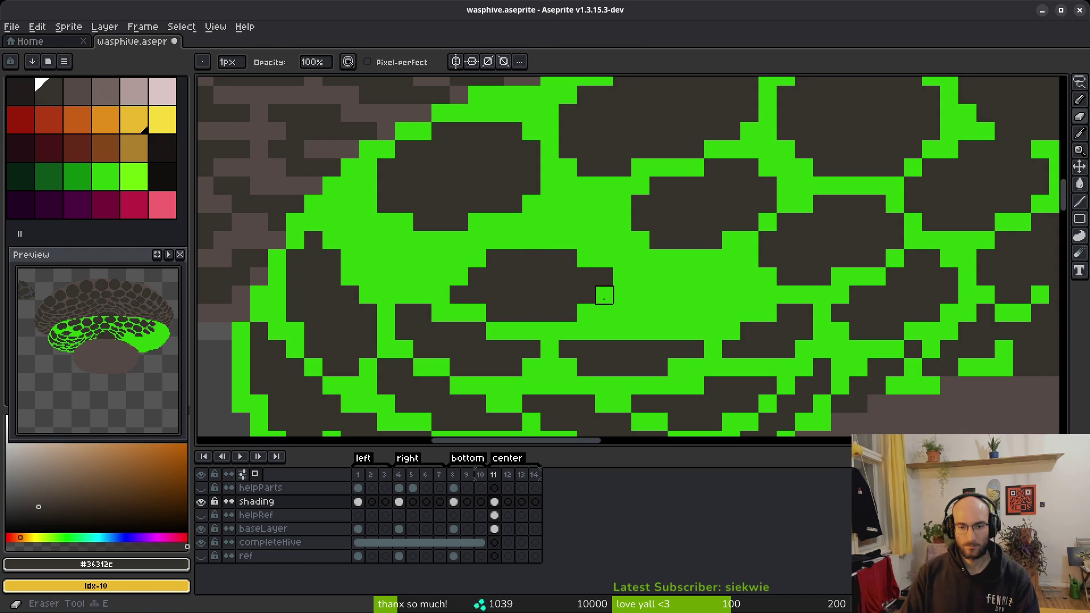
pyautogui.press('b')
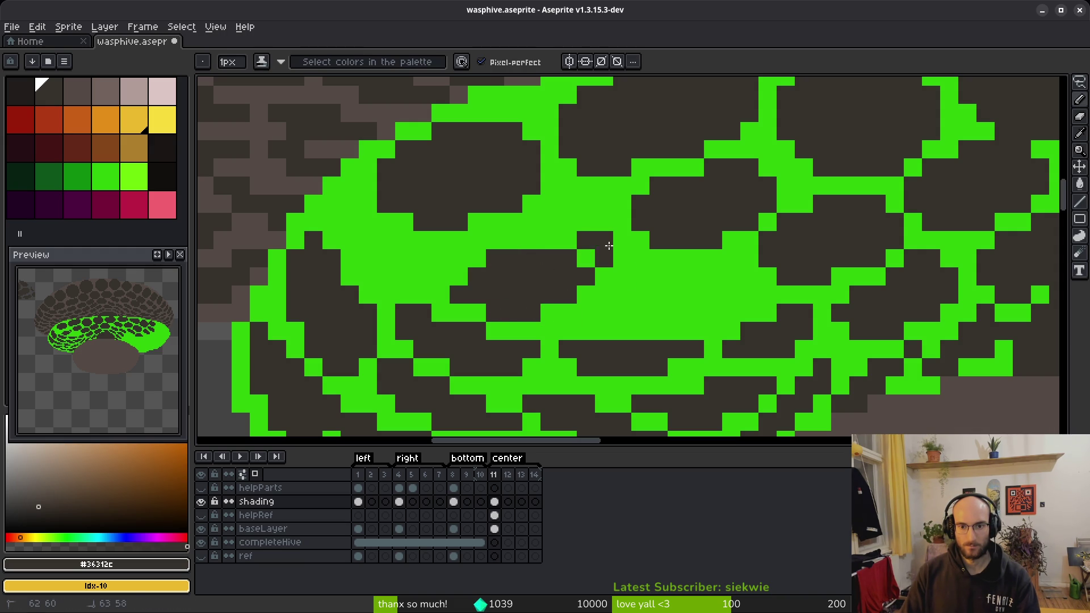
pyautogui.click(477, 258)
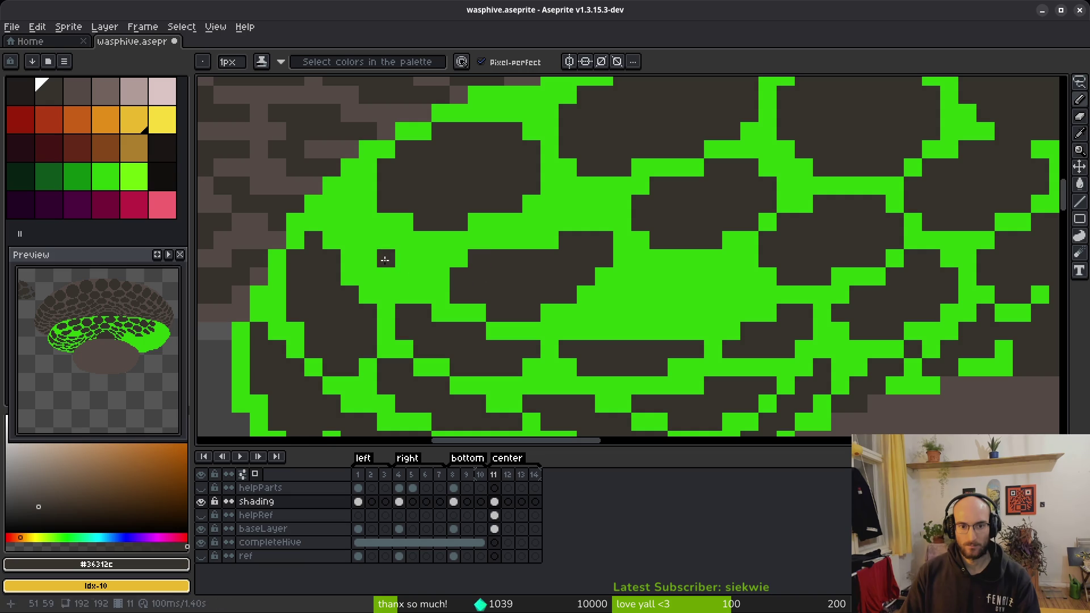
pyautogui.moveTo(368, 222); pyautogui.dragTo(408, 259)
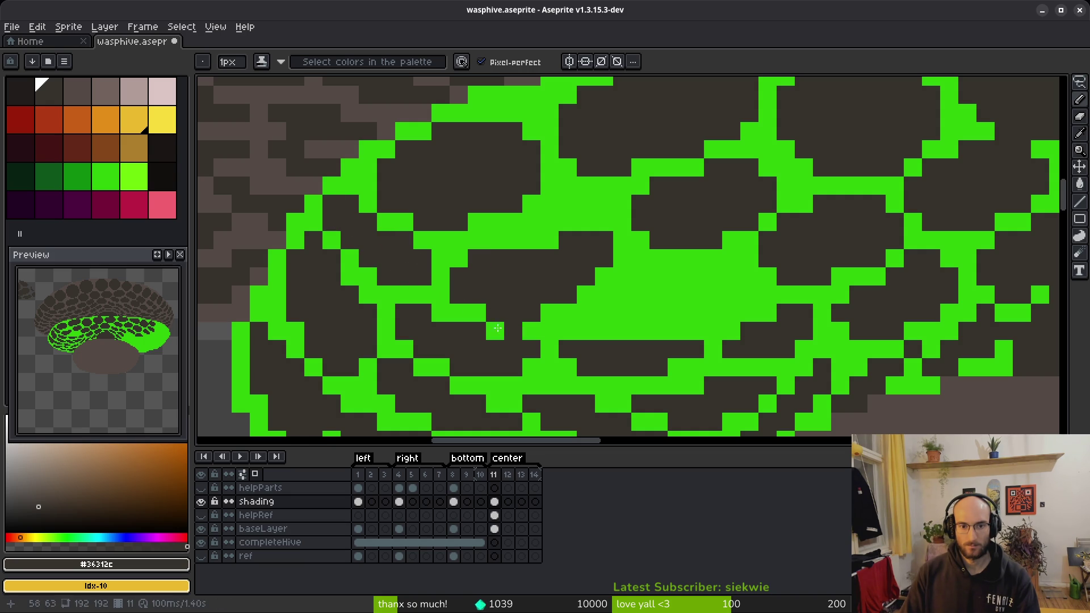
pyautogui.click(427, 254)
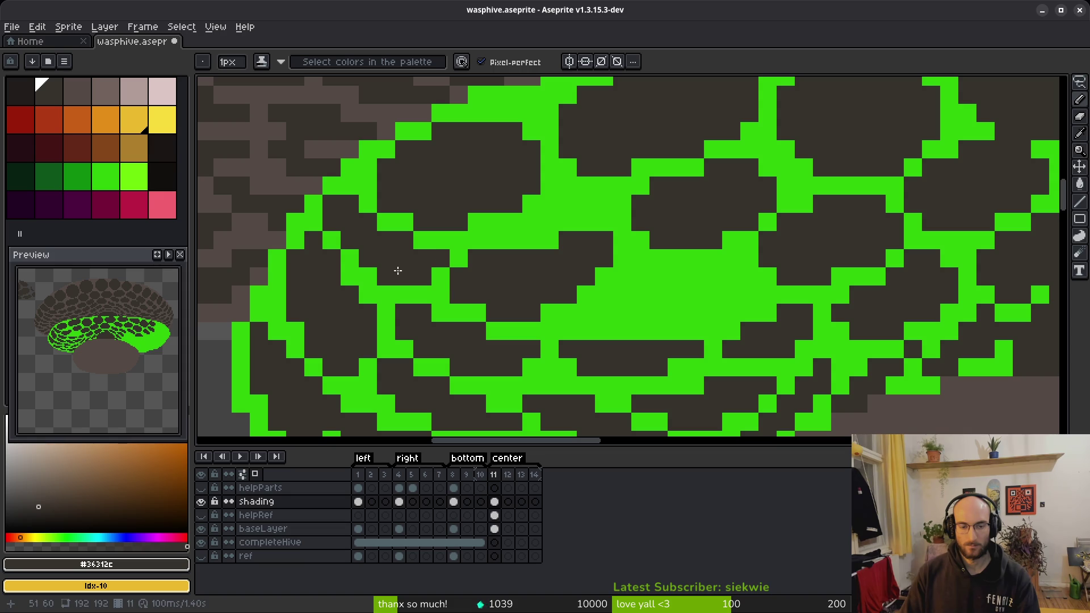
pyautogui.moveTo(705, 284)
pyautogui.mouseDown()
pyautogui.moveTo(596, 309)
pyautogui.moveTo(717, 298)
pyautogui.mouseUp()
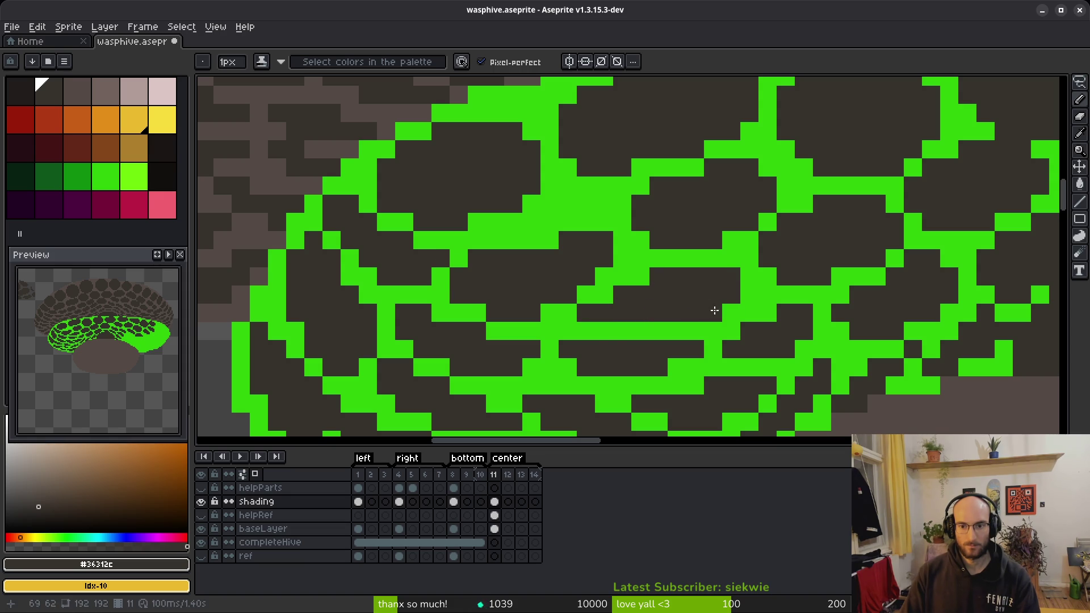
# Step: Alternate between eraser and pencil while zooming out to check the cells
pyautogui.press('e')
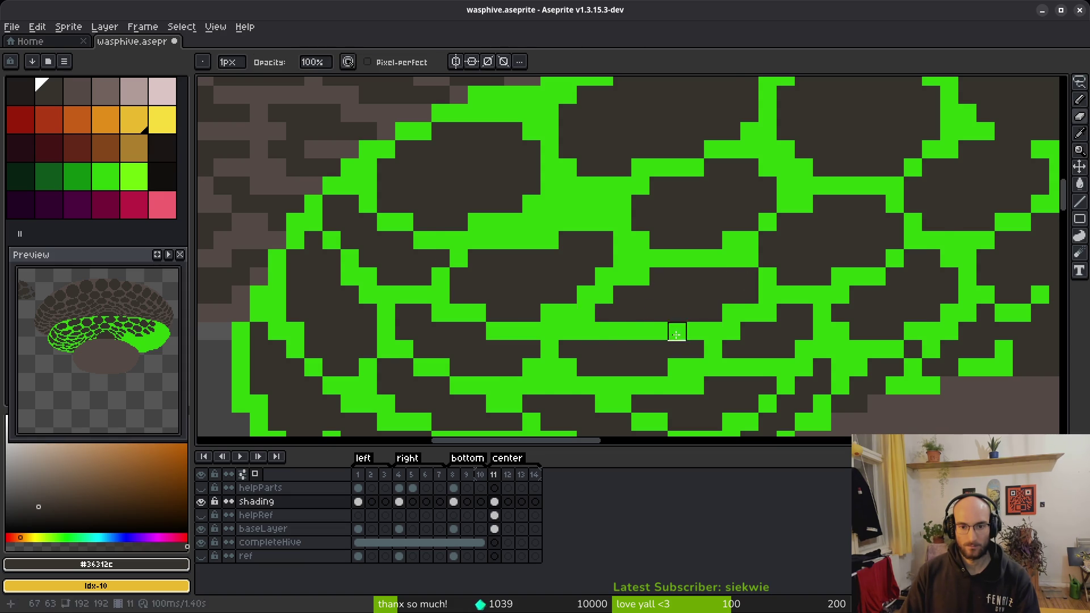
pyautogui.press('b')
pyautogui.scroll(-5, 758, 371)
pyautogui.scroll(4, 816, 364)
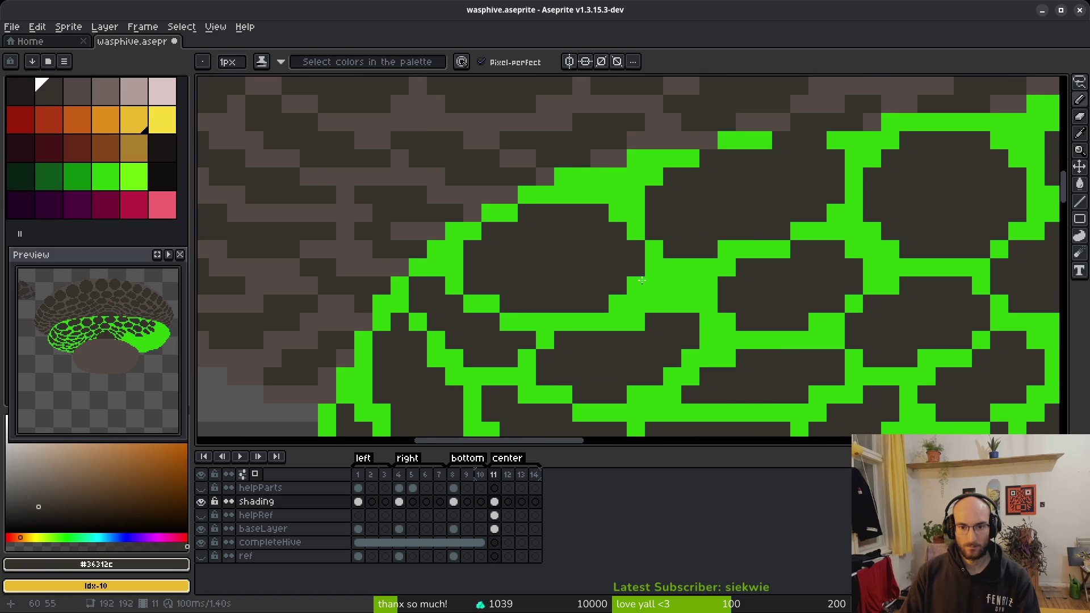
pyautogui.press('e')
pyautogui.scroll(-3, 652, 341)
pyautogui.scroll(3, 641, 317)
pyautogui.press('b')
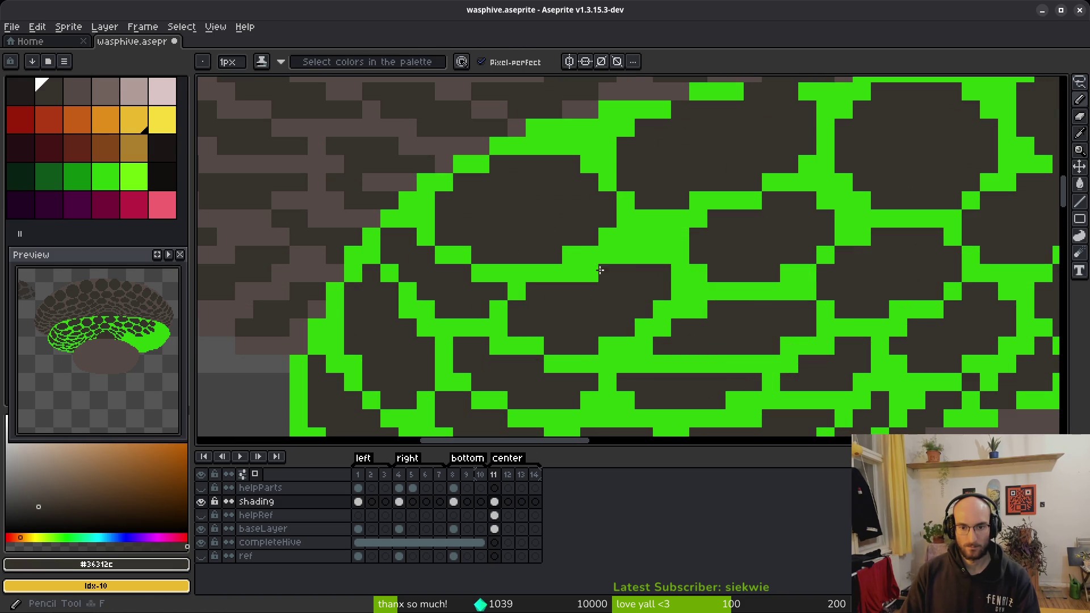
pyautogui.scroll(-4, 638, 258)
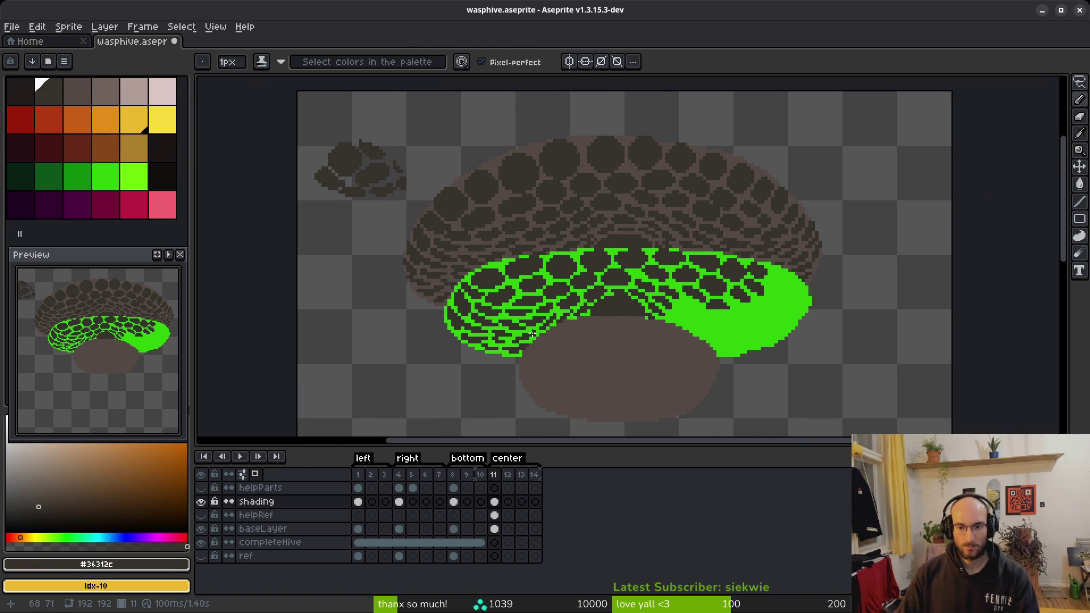
# Step: Lasso a patch of left honeycomb cells and place a copy to the right
pyautogui.scroll(2, 555, 409)
pyautogui.press('q')
pyautogui.moveTo(571, 287); pyautogui.dragTo(491, 223)
pyautogui.moveTo(394, 301); pyautogui.dragTo(638, 287)
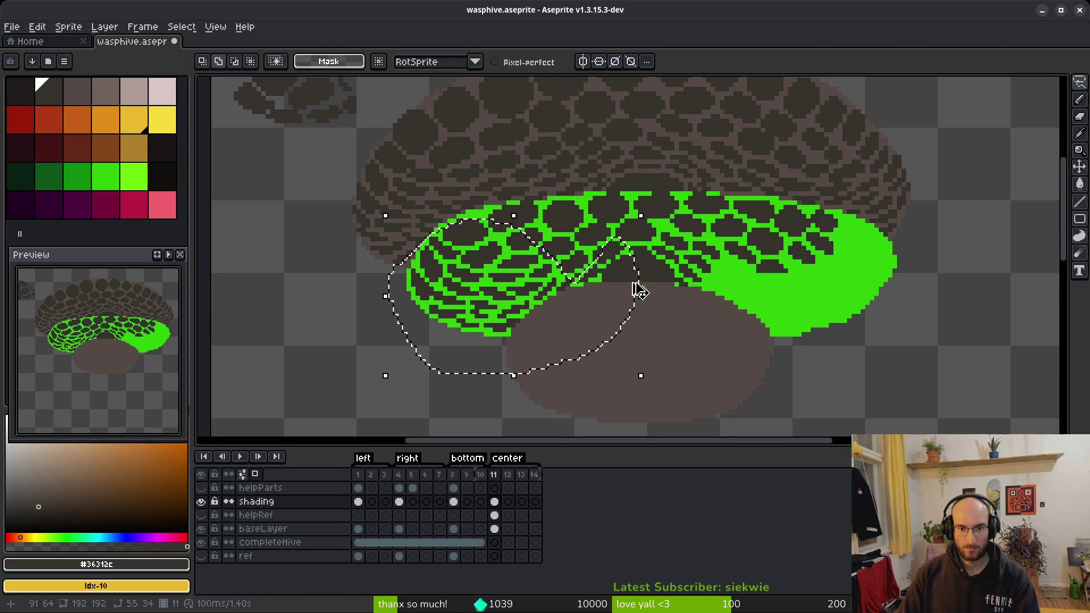
pyautogui.click(596, 340)
pyautogui.moveTo(577, 344)
pyautogui.mouseDown()
pyautogui.moveTo(857, 318)
pyautogui.moveTo(811, 312)
pyautogui.moveTo(904, 346)
pyautogui.moveTo(920, 370)
pyautogui.mouseUp()
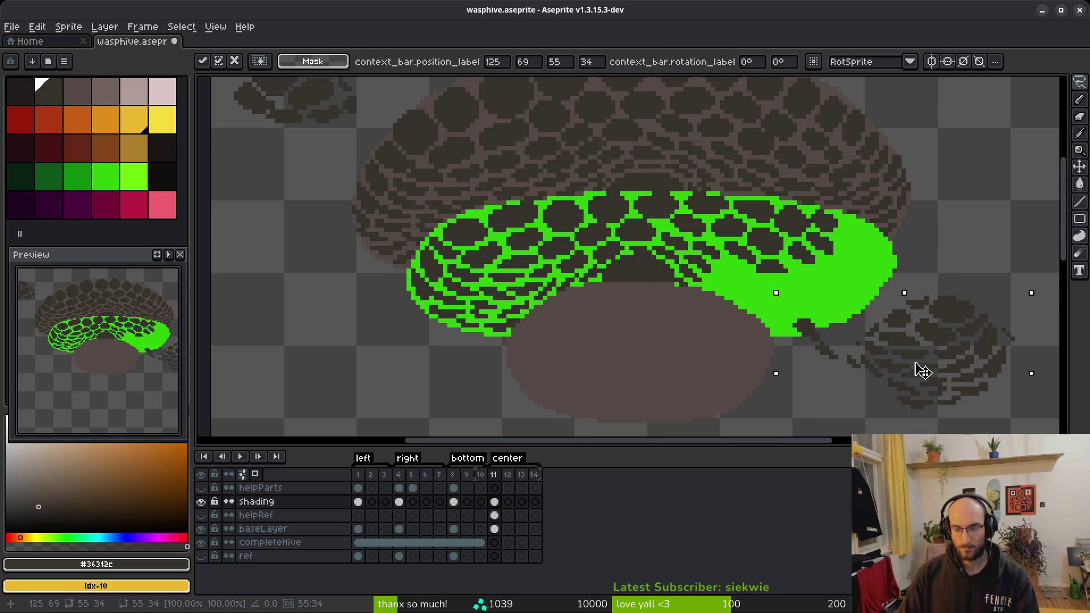
pyautogui.hotkey('ctrl', 'd')
pyautogui.hscroll(3, 853, 317)
pyautogui.press('b')
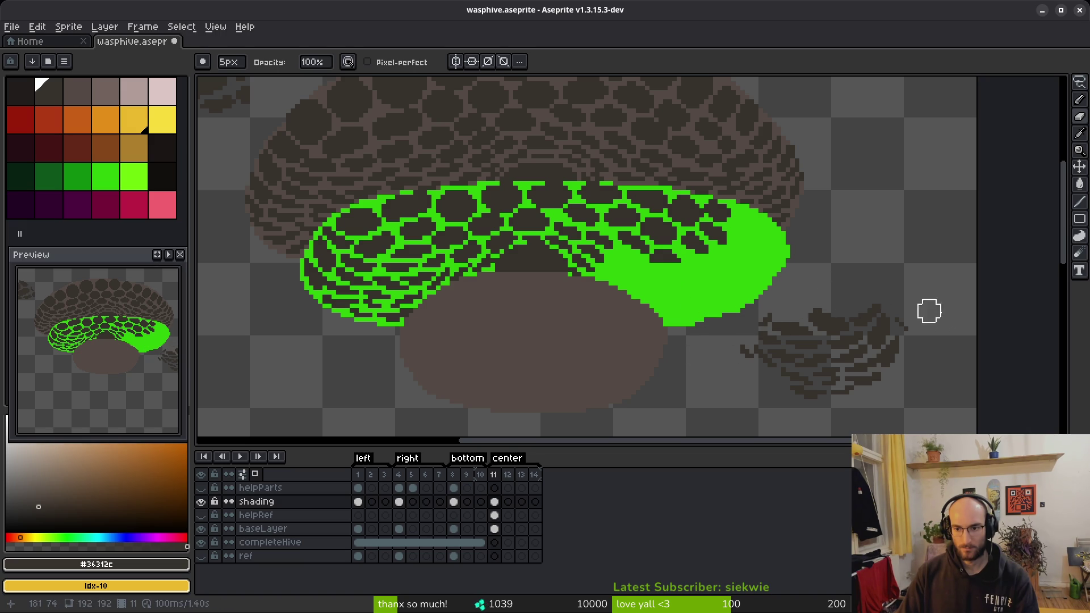
# Step: Move the copied cell patch onto the green right end and commit it
pyautogui.press('q')
pyautogui.moveTo(761, 311)
pyautogui.mouseDown()
pyautogui.moveTo(846, 363)
pyautogui.moveTo(755, 295)
pyautogui.mouseUp()
pyautogui.moveTo(830, 363)
pyautogui.mouseDown()
pyautogui.moveTo(699, 317)
pyautogui.moveTo(698, 300)
pyautogui.mouseUp()
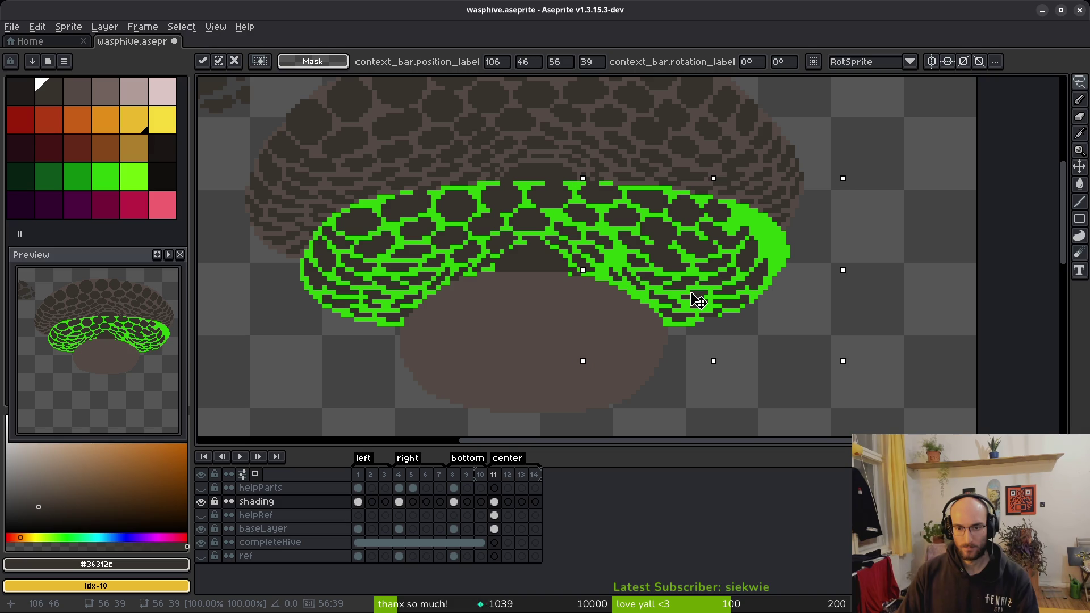
pyautogui.press('Return')
pyautogui.scroll(8, 698, 299)
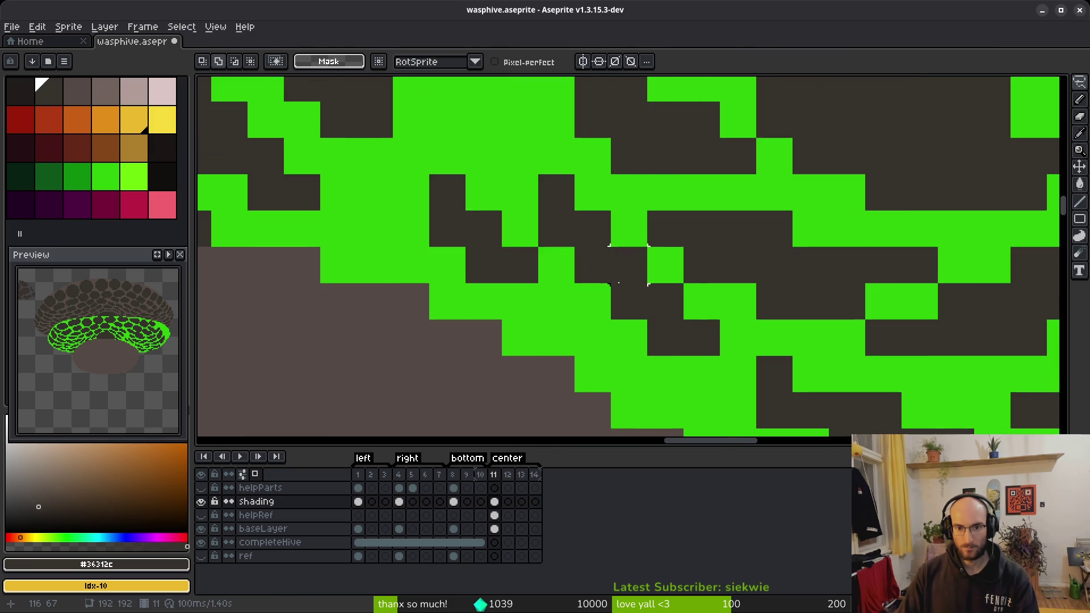
# Step: Shift a small cell cluster up-left and darken several nearby green pixels
pyautogui.moveTo(393, 139)
pyautogui.mouseDown()
pyautogui.moveTo(537, 315)
pyautogui.moveTo(721, 355)
pyautogui.moveTo(502, 145)
pyautogui.moveTo(393, 139)
pyautogui.mouseUp()
pyautogui.moveTo(566, 296)
pyautogui.mouseDown()
pyautogui.moveTo(487, 245)
pyautogui.moveTo(494, 256)
pyautogui.mouseUp()
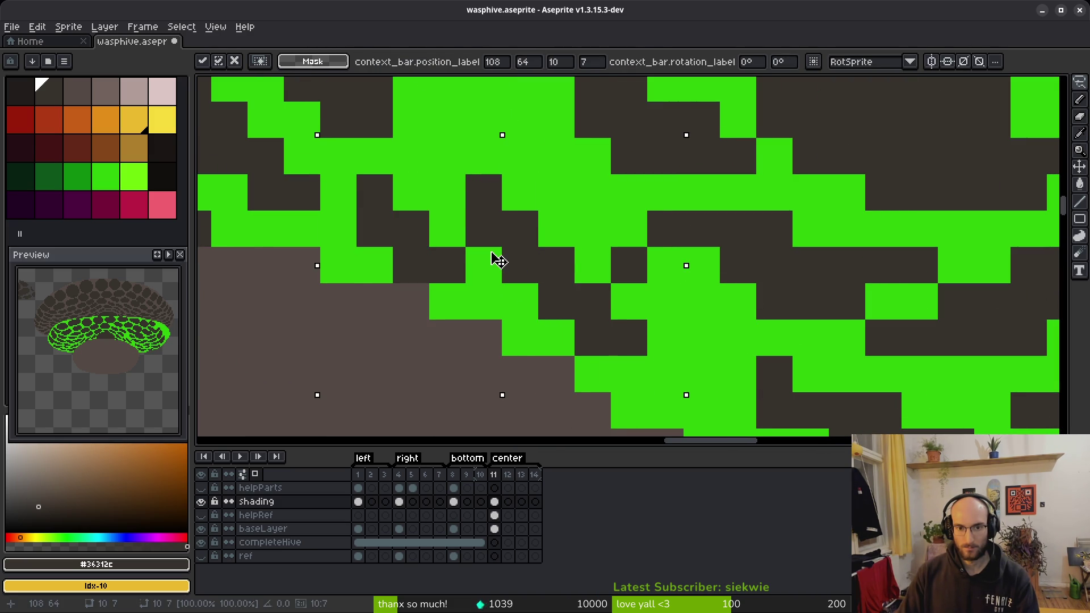
pyautogui.press('Return')
pyautogui.press('b')
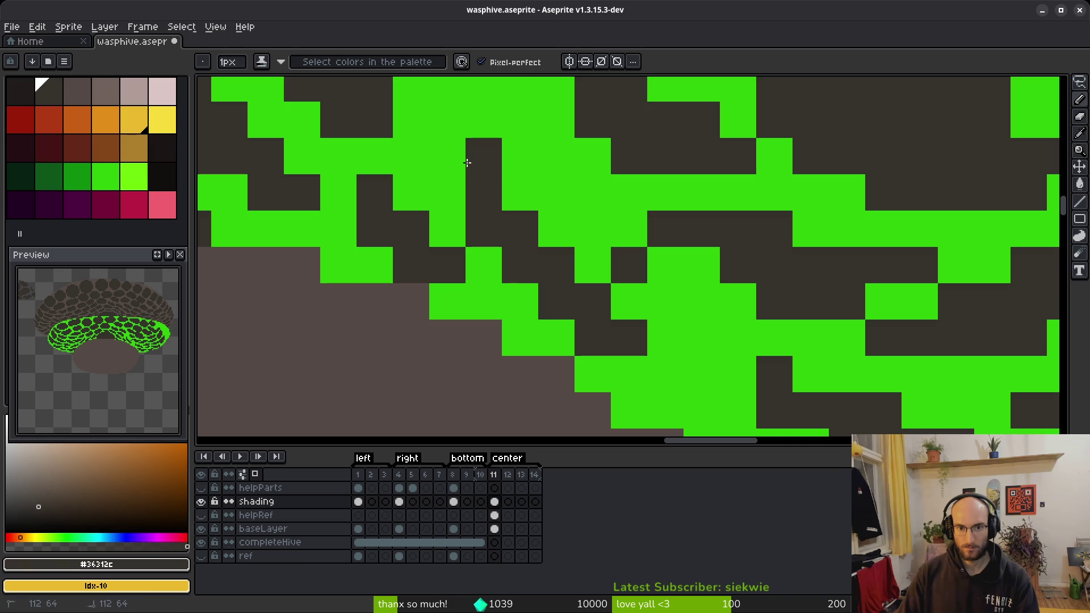
pyautogui.moveTo(470, 151); pyautogui.dragTo(464, 197)
pyautogui.click(514, 191)
pyautogui.click(518, 301)
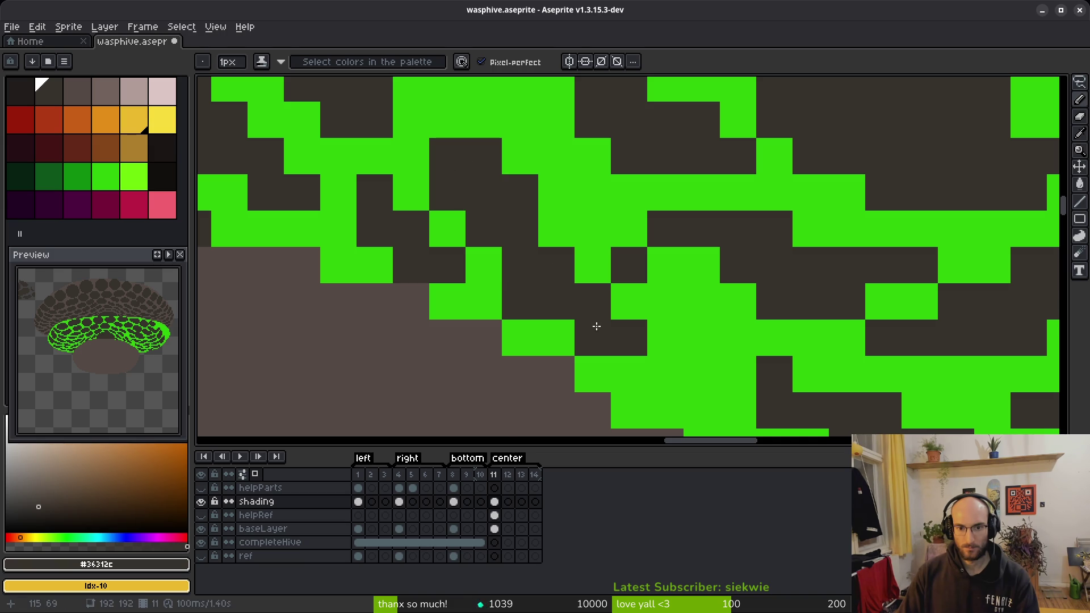
pyautogui.moveTo(567, 244); pyautogui.dragTo(584, 275)
# Step: Erase a stray dark pixel with a 1-pixel eraser and darken pixels around cell edges
pyautogui.press('e')
pyautogui.press('-')
pyautogui.press('-')
pyautogui.press('-')
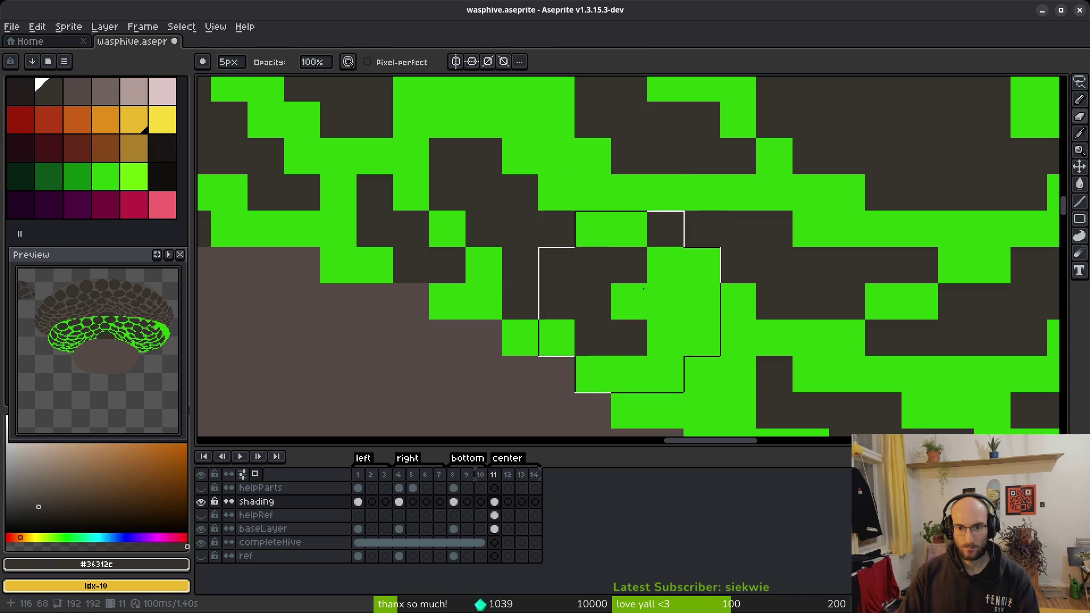
pyautogui.click(642, 267)
pyautogui.press('b')
pyautogui.click(629, 302)
pyautogui.click(665, 338)
pyautogui.click(702, 374)
pyautogui.click(696, 341)
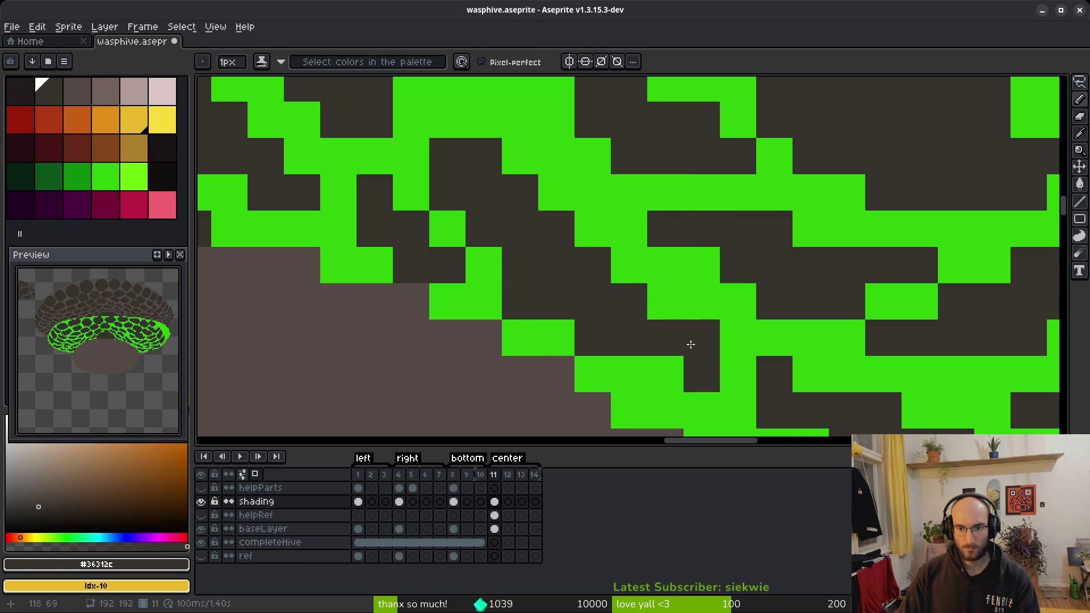
pyautogui.click(665, 369)
pyautogui.press('e')
pyautogui.click(665, 365)
pyautogui.press('b')
pyautogui.click(665, 301)
# Step: Erase dark pixels along a cell wall back to green and extend another dark cell
pyautogui.scroll(-6, 738, 363)
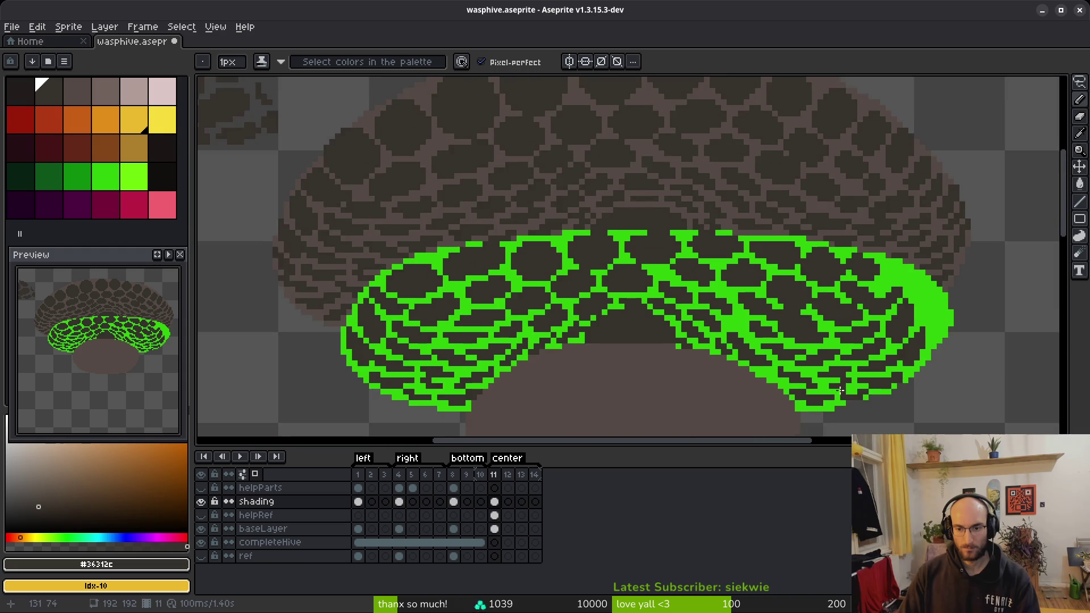
pyautogui.scroll(5, 774, 336)
pyautogui.press('e')
pyautogui.moveTo(615, 260)
pyautogui.mouseDown()
pyautogui.moveTo(596, 266)
pyautogui.moveTo(582, 299)
pyautogui.moveTo(599, 299)
pyautogui.mouseUp()
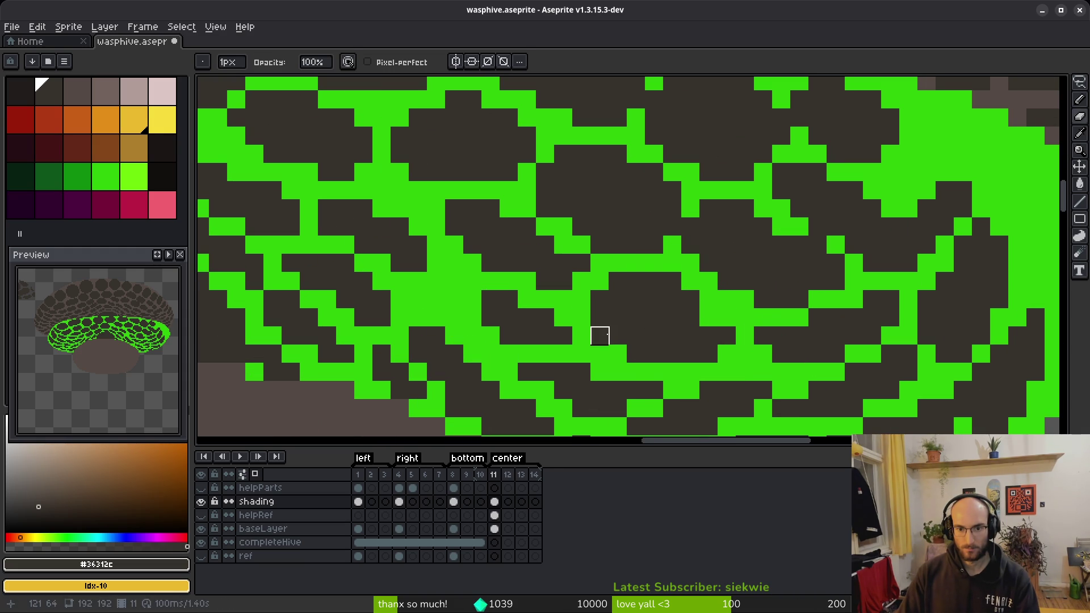
pyautogui.scroll(-4, 745, 354)
pyautogui.scroll(3, 744, 354)
pyautogui.press('b')
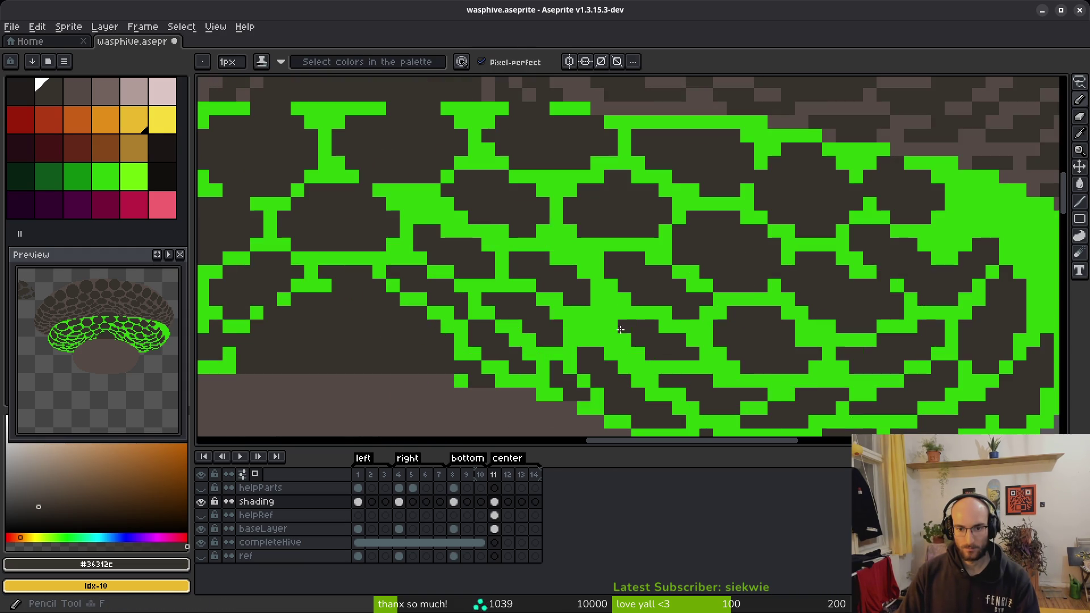
pyautogui.scroll(2, 585, 290)
pyautogui.click(585, 290)
pyautogui.moveTo(584, 290)
pyautogui.mouseDown()
pyautogui.moveTo(591, 318)
pyautogui.moveTo(618, 311)
pyautogui.moveTo(550, 304)
pyautogui.moveTo(608, 357)
pyautogui.moveTo(669, 382)
pyautogui.moveTo(563, 292)
pyautogui.mouseUp()
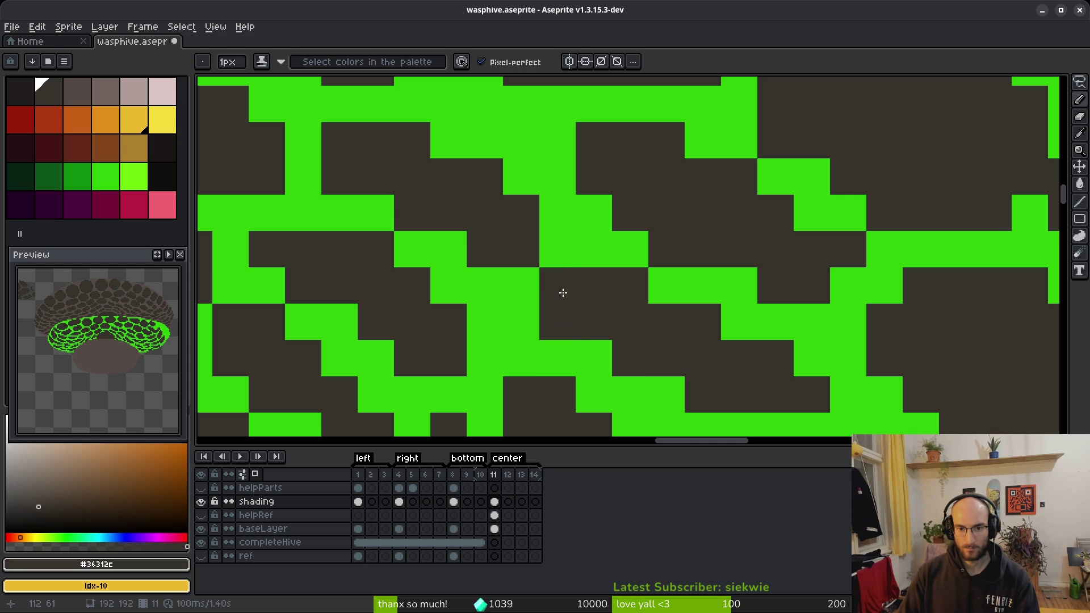
# Step: Clear dark pixels to reveal green and darken pixels to reshape the right-side cell edges
pyautogui.scroll(-4, 700, 371)
pyautogui.scroll(4, 630, 306)
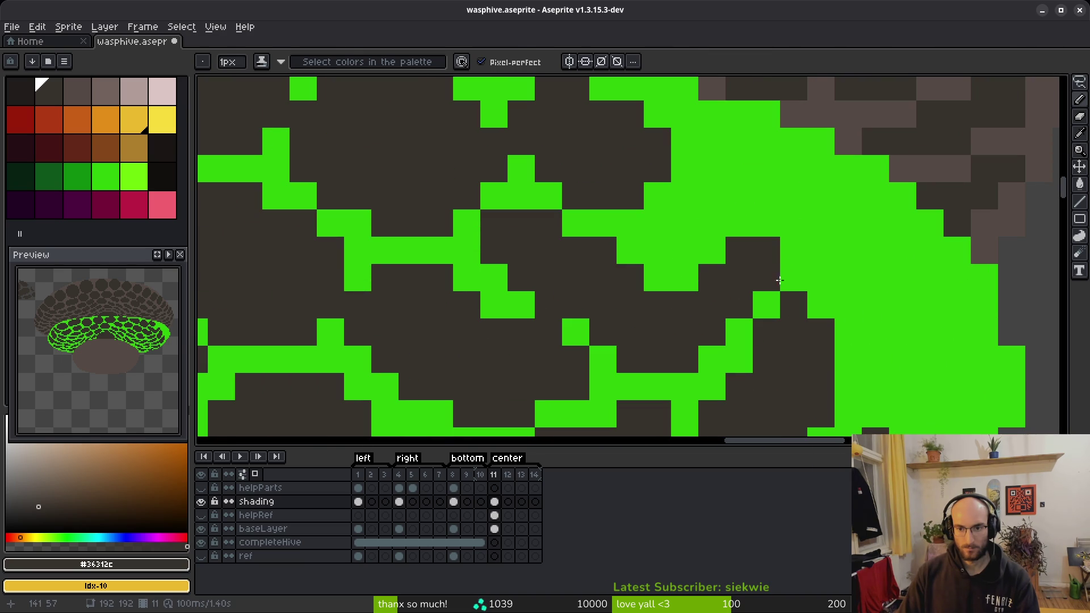
pyautogui.press('e')
pyautogui.moveTo(631, 306)
pyautogui.mouseDown()
pyautogui.moveTo(630, 360)
pyautogui.moveTo(654, 358)
pyautogui.moveTo(654, 340)
pyautogui.mouseUp()
pyautogui.press('b')
pyautogui.scroll(-5, 764, 367)
pyautogui.scroll(3, 631, 334)
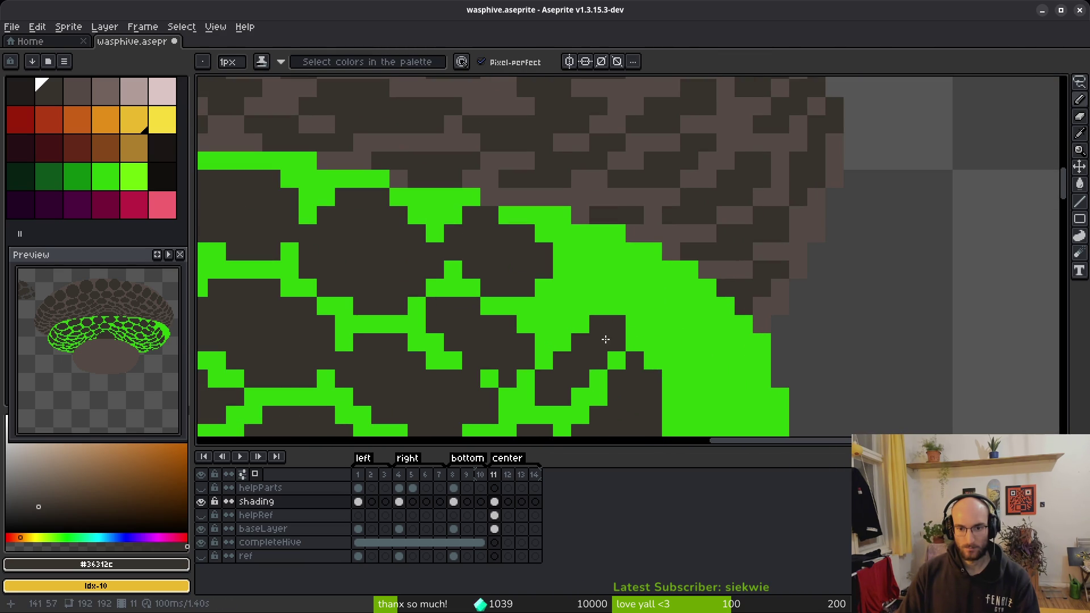
pyautogui.click(599, 253)
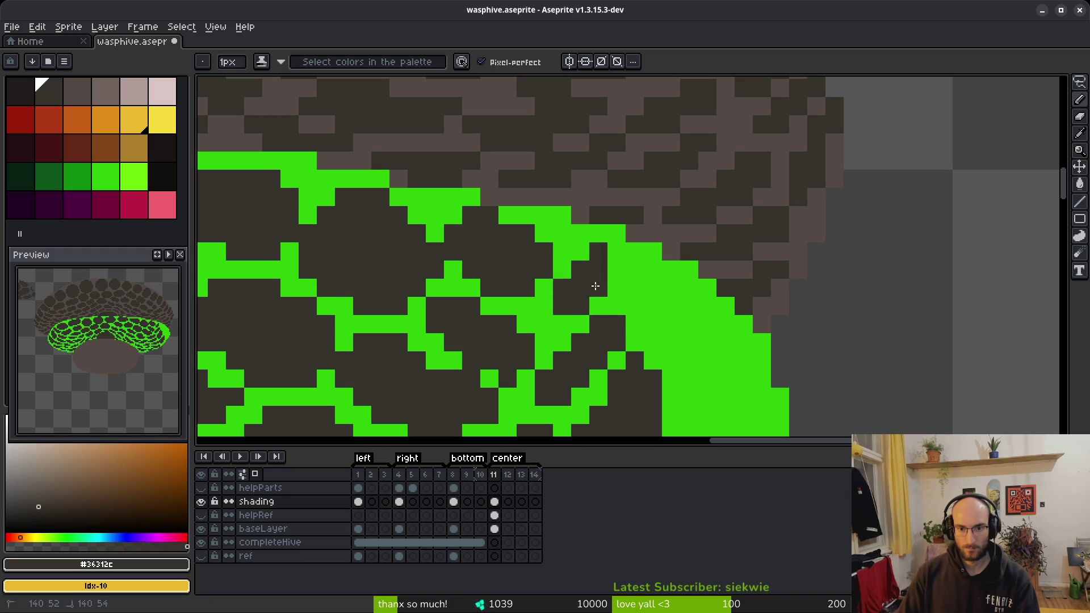
pyautogui.click(672, 296)
pyautogui.scroll(1, 660, 294)
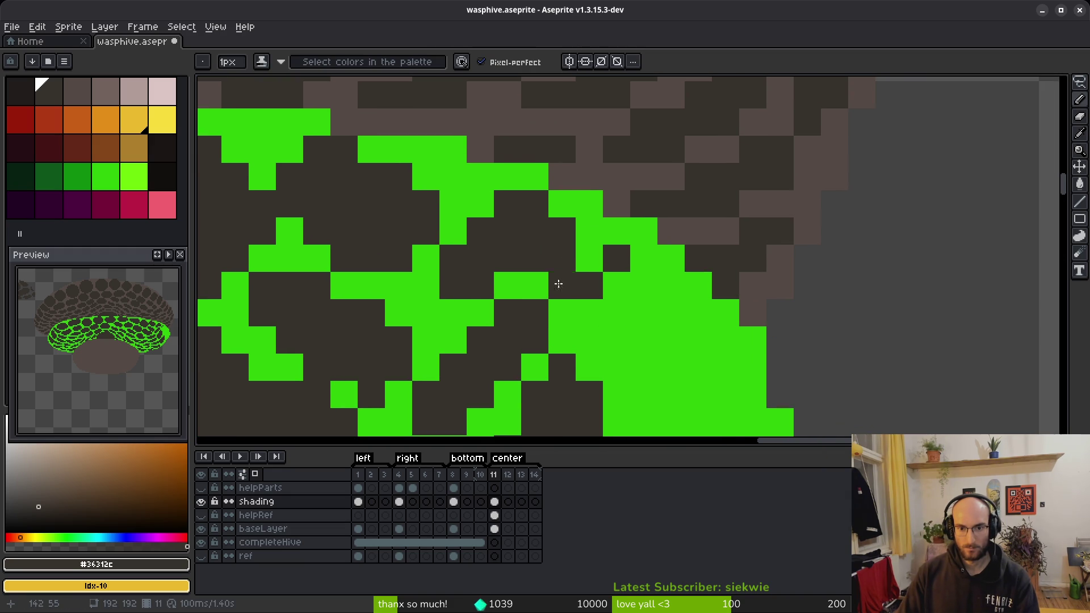
pyautogui.click(671, 313)
pyautogui.click(643, 340)
pyautogui.scroll(-5, 632, 268)
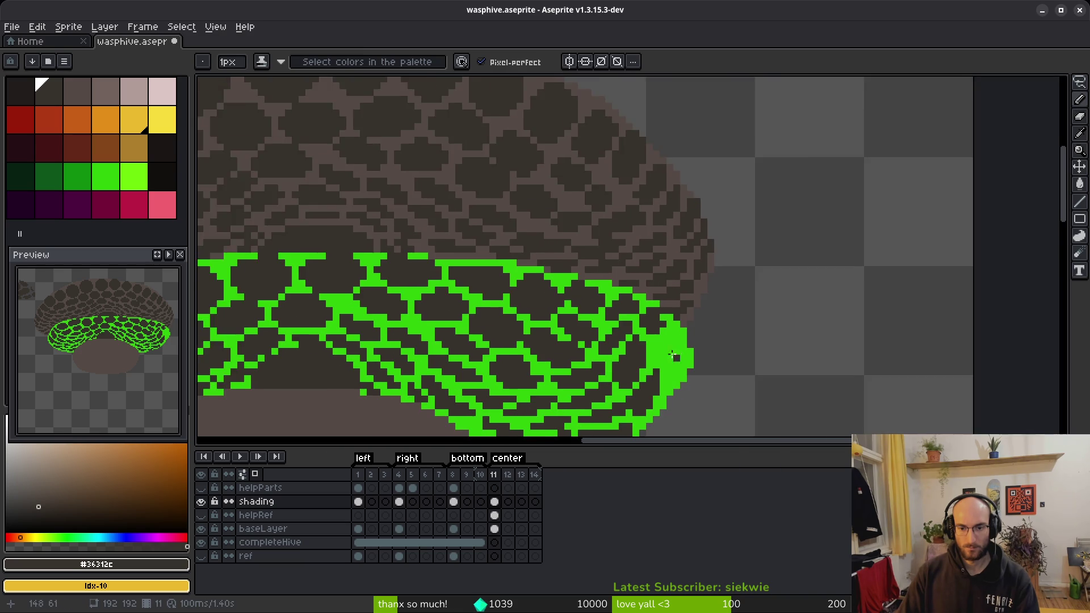
# Step: Paint dark cell pixels along the right edge of the lower hive band
pyautogui.scroll(5, 600, 318)
pyautogui.moveTo(599, 319)
pyautogui.mouseDown()
pyautogui.moveTo(560, 316)
pyautogui.moveTo(555, 340)
pyautogui.mouseUp()
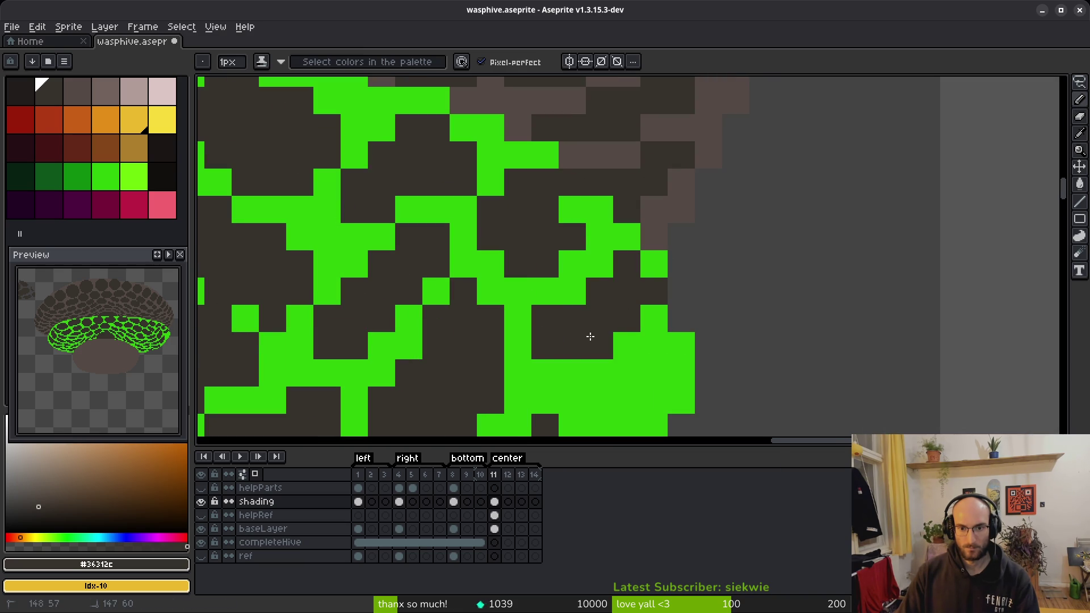
pyautogui.scroll(-3, 652, 346)
pyautogui.scroll(4, 566, 272)
pyautogui.moveTo(530, 204)
pyautogui.mouseDown()
pyautogui.moveTo(707, 177)
pyautogui.moveTo(640, 163)
pyautogui.mouseUp()
pyautogui.scroll(-3, 640, 162)
pyautogui.scroll(3, 661, 214)
pyautogui.moveTo(727, 187)
pyautogui.mouseDown()
pyautogui.moveTo(683, 253)
pyautogui.moveTo(677, 332)
pyautogui.mouseUp()
pyautogui.scroll(-3, 677, 332)
pyautogui.scroll(3, 526, 246)
pyautogui.moveTo(525, 245)
pyautogui.mouseDown()
pyautogui.moveTo(571, 216)
pyautogui.moveTo(529, 187)
pyautogui.moveTo(480, 229)
pyautogui.moveTo(477, 181)
pyautogui.mouseUp()
# Step: Erase stray dark runs back to green and darken single pixels at the cell edges
pyautogui.press('e')
pyautogui.moveTo(476, 232)
pyautogui.mouseDown()
pyautogui.moveTo(477, 182)
pyautogui.moveTo(422, 165)
pyautogui.mouseUp()
pyautogui.press('b')
pyautogui.click(474, 178)
pyautogui.scroll(-3, 476, 124)
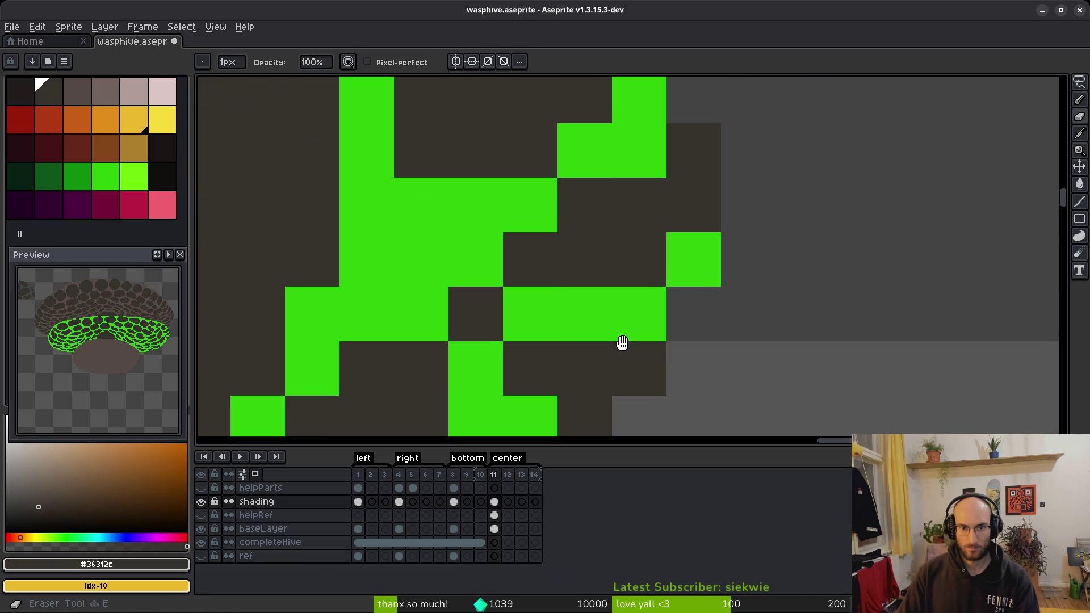
pyautogui.scroll(3, 620, 343)
pyautogui.click(525, 227)
pyautogui.scroll(-3, 475, 315)
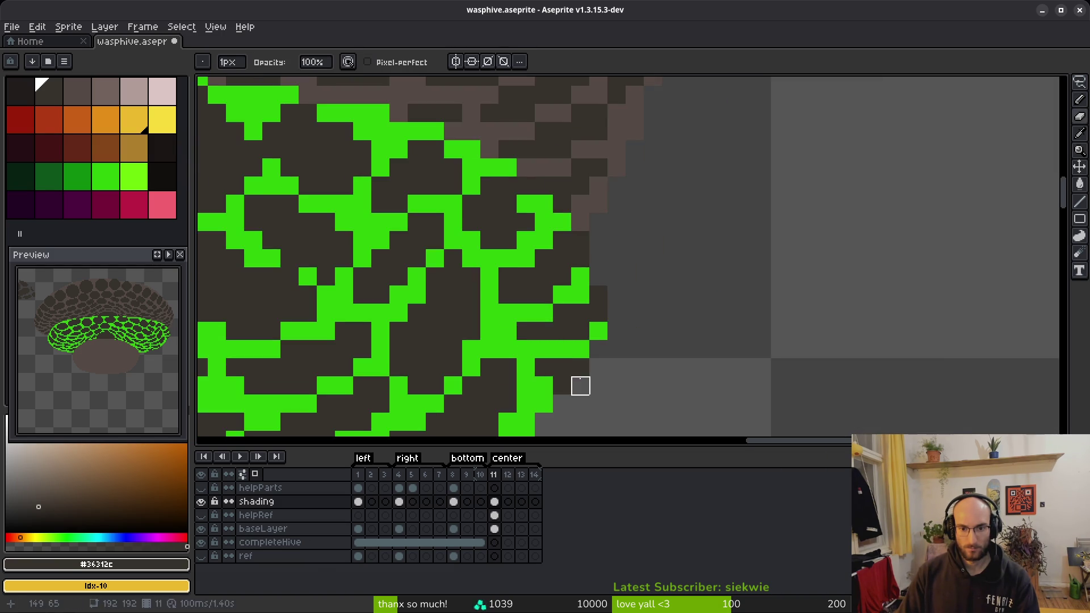
pyautogui.scroll(2, 579, 384)
pyautogui.click(605, 320)
pyautogui.press('e')
pyautogui.moveTo(605, 355)
pyautogui.mouseDown()
pyautogui.moveTo(532, 392)
pyautogui.moveTo(496, 356)
pyautogui.mouseUp()
pyautogui.press('b')
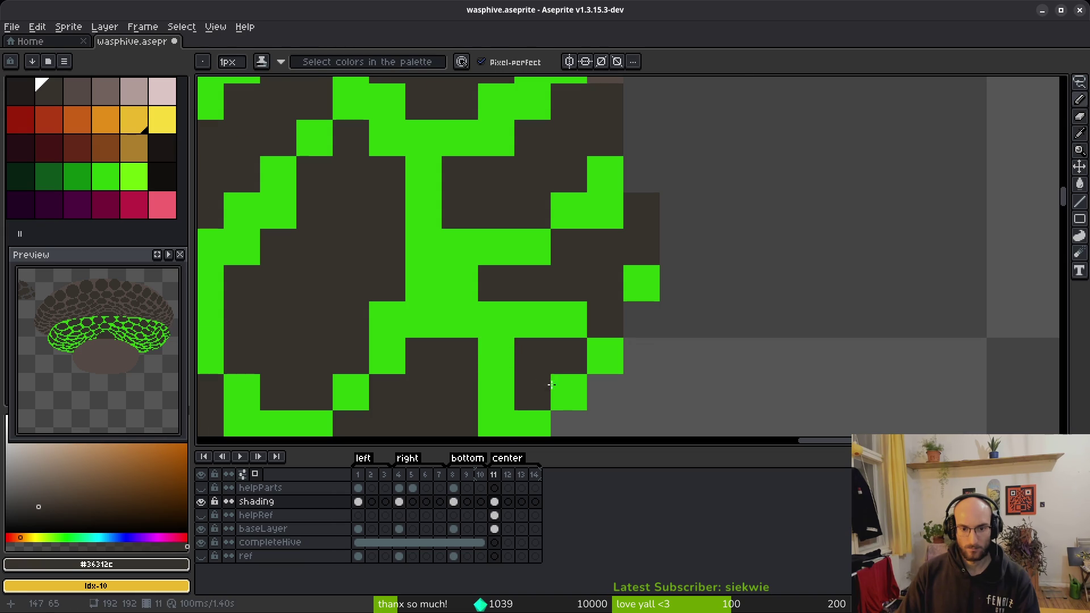
# Step: Try a Lasso selection around a dark area, then return to the Pencil
pyautogui.scroll(-3, 576, 389)
pyautogui.scroll(2, 620, 291)
pyautogui.scroll(-2, 618, 316)
pyautogui.scroll(2, 575, 319)
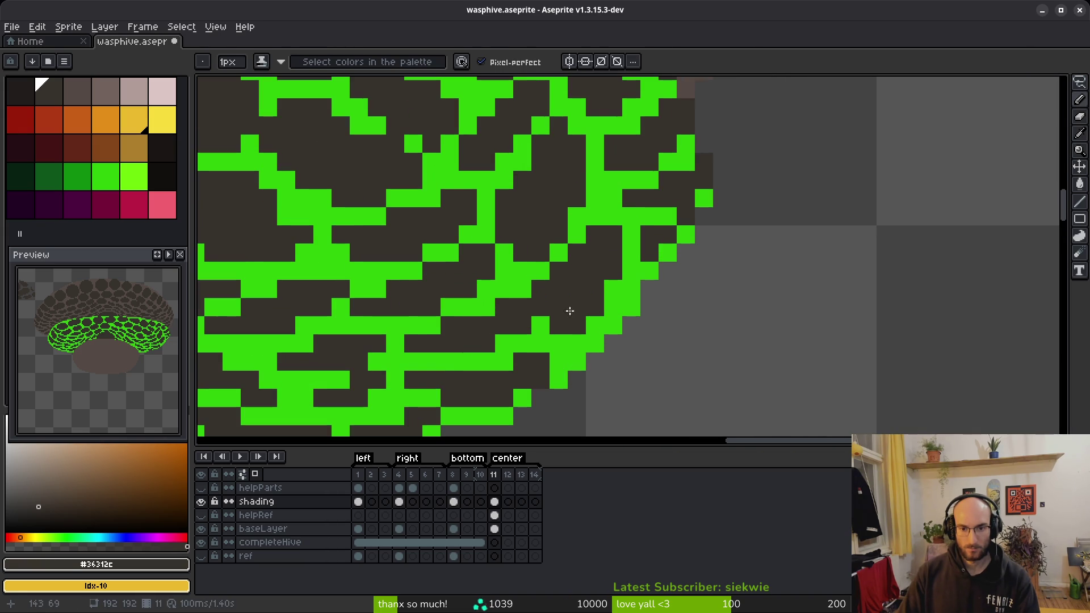
pyautogui.press('q')
pyautogui.moveTo(625, 205)
pyautogui.mouseDown()
pyautogui.moveTo(585, 230)
pyautogui.moveTo(539, 323)
pyautogui.moveTo(611, 287)
pyautogui.mouseUp()
pyautogui.press('b')
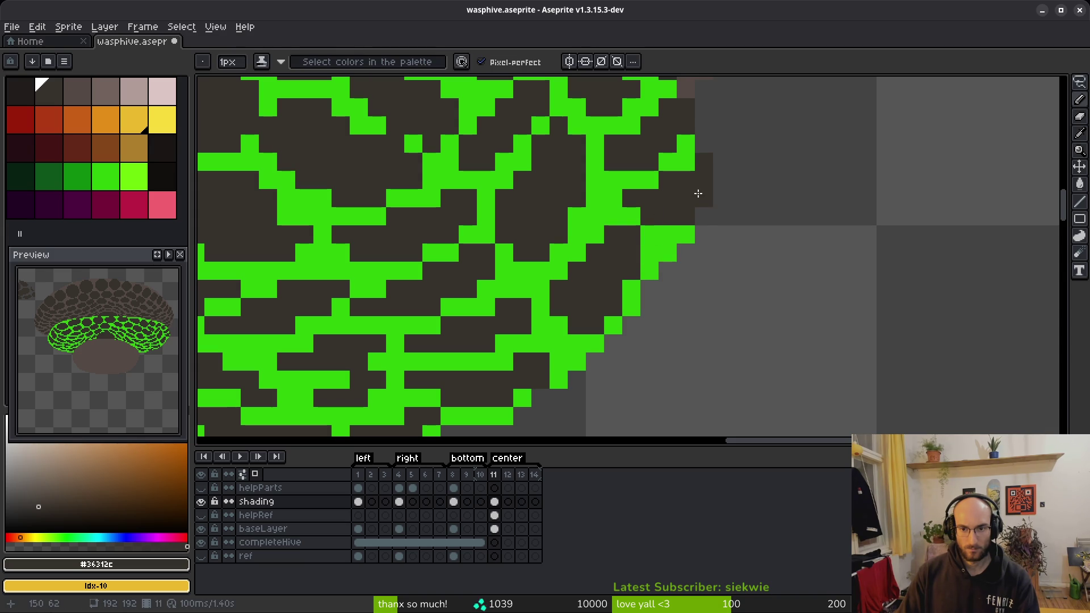
pyautogui.scroll(-5, 721, 284)
# Step: Darken the green pixels along the band's lower-left edge and save wasphive.aseprite
pyautogui.press('v')
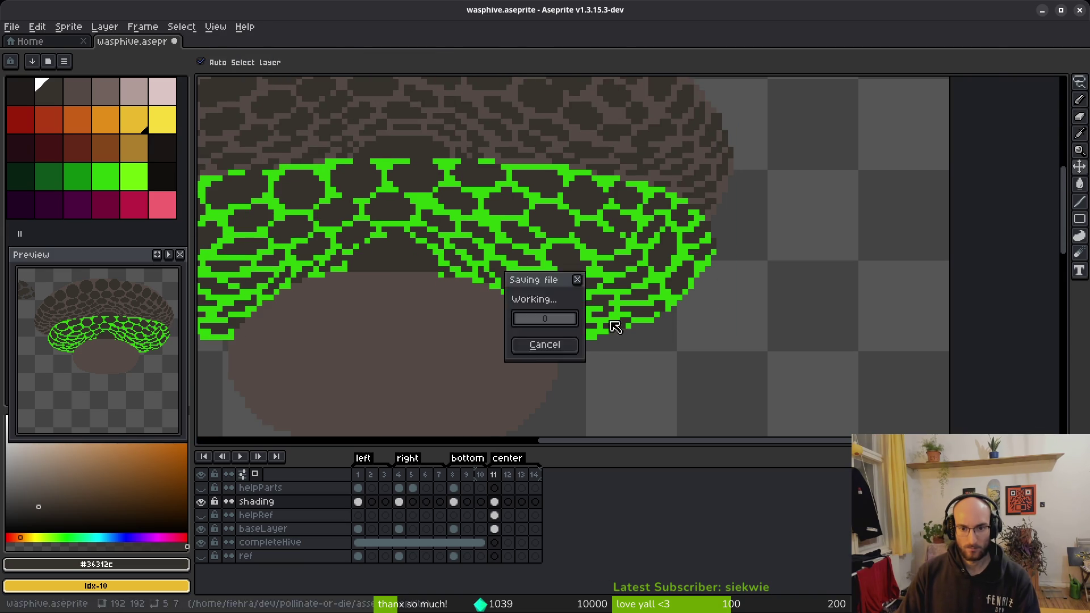
pyautogui.scroll(5, 618, 329)
pyautogui.press('b')
pyautogui.moveTo(504, 255); pyautogui.dragTo(553, 275)
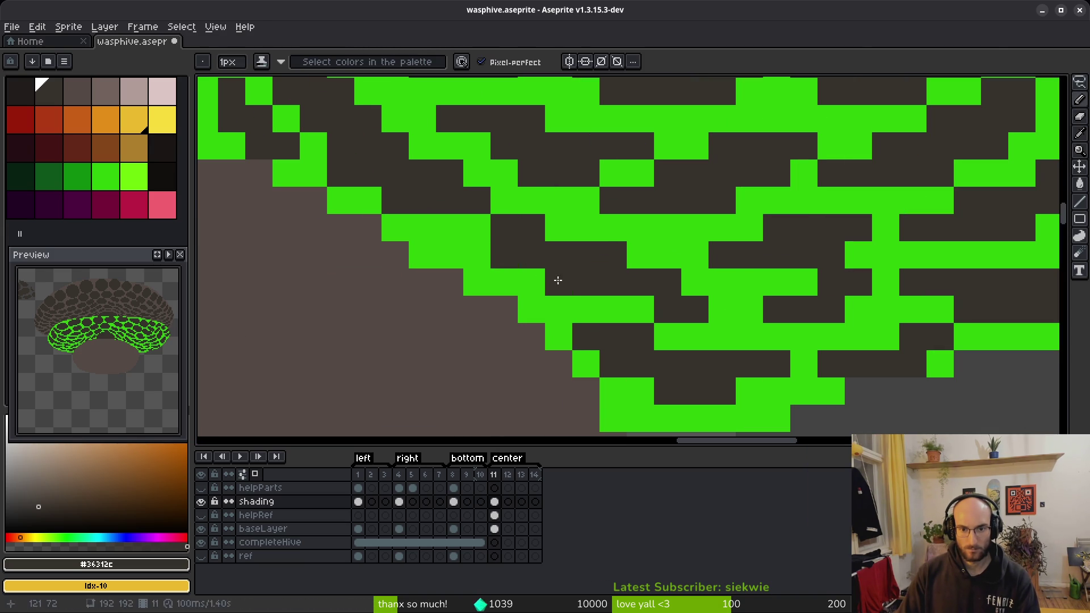
pyautogui.scroll(-6, 650, 306)
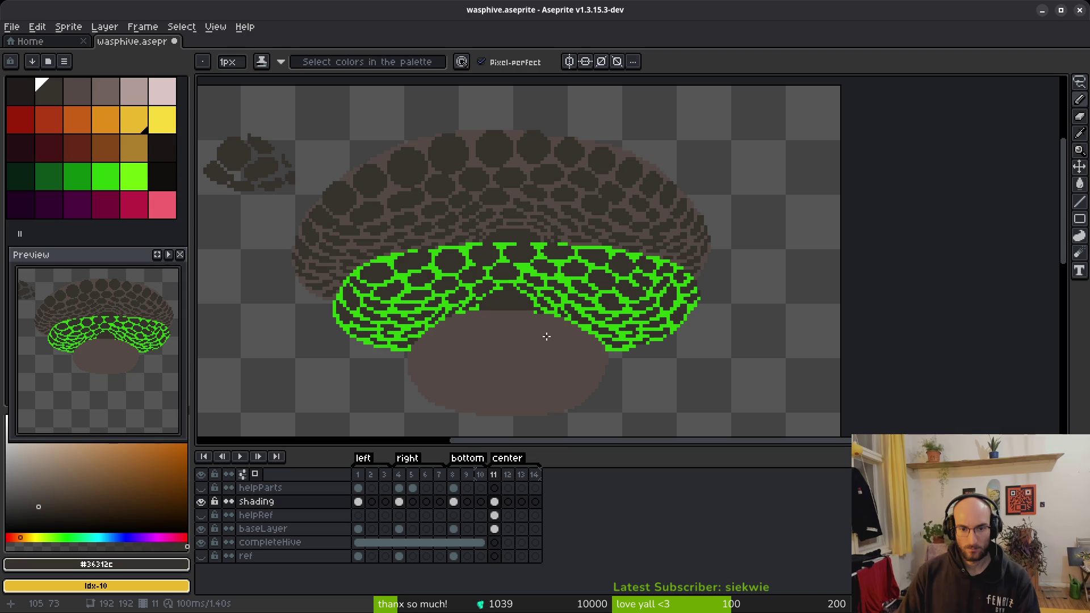
pyautogui.hotkey('ctrl', 's')
# Step: Wipe the stray dark blobs near the canvas's top-left corner with a 12px Eraser, then fit the sprite in view
pyautogui.scroll(-2, 583, 358)
pyautogui.scroll(4, 562, 329)
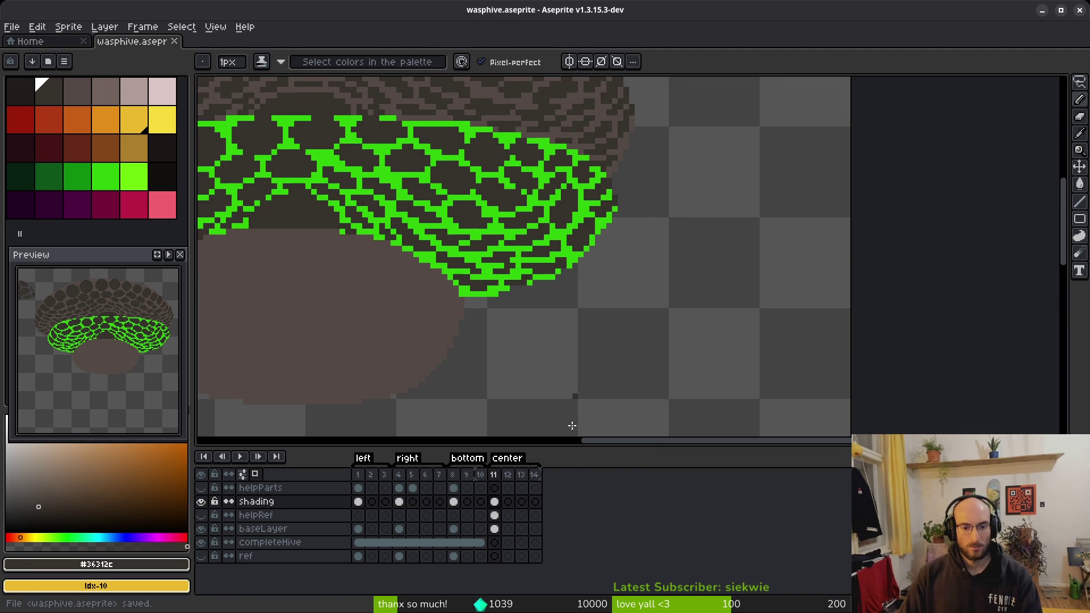
pyautogui.scroll(-3, 618, 316)
pyautogui.scroll(6, 574, 231)
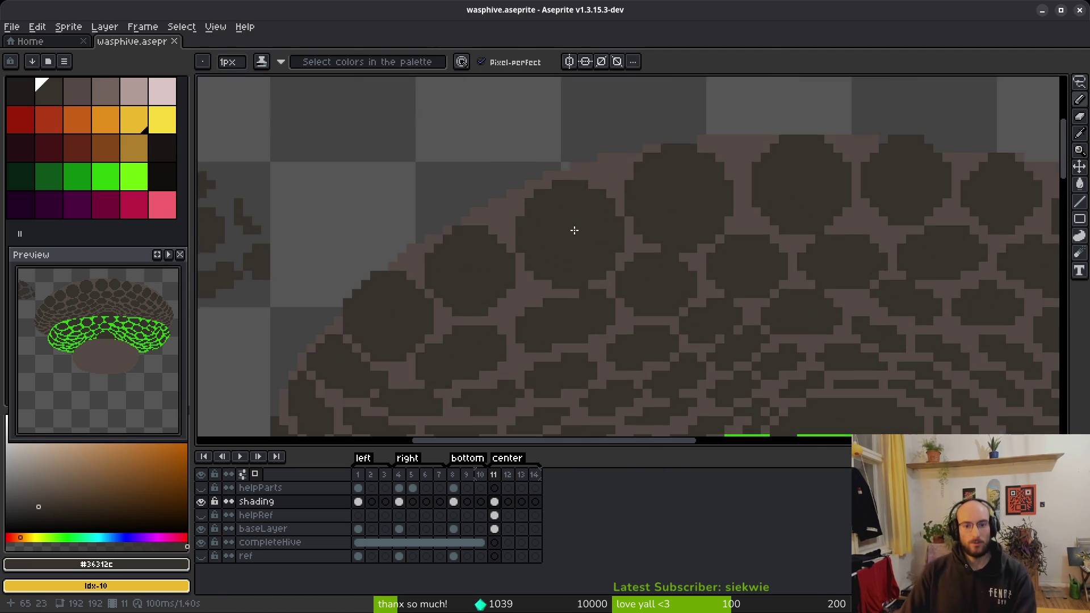
pyautogui.press('e')
pyautogui.moveTo(641, 268)
pyautogui.mouseDown()
pyautogui.moveTo(676, 215)
pyautogui.moveTo(352, 243)
pyautogui.mouseUp()
pyautogui.scroll(-5, 840, 291)
pyautogui.hotkey('ctrl', 's')
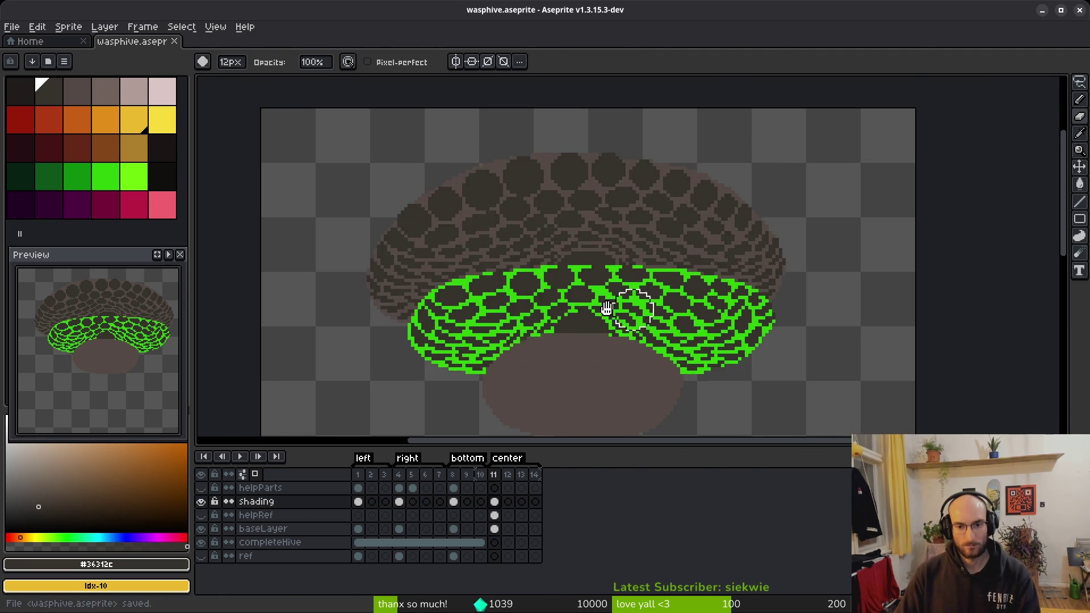
pyautogui.scroll(-1, 674, 292)
pyautogui.scroll(1, 674, 292)
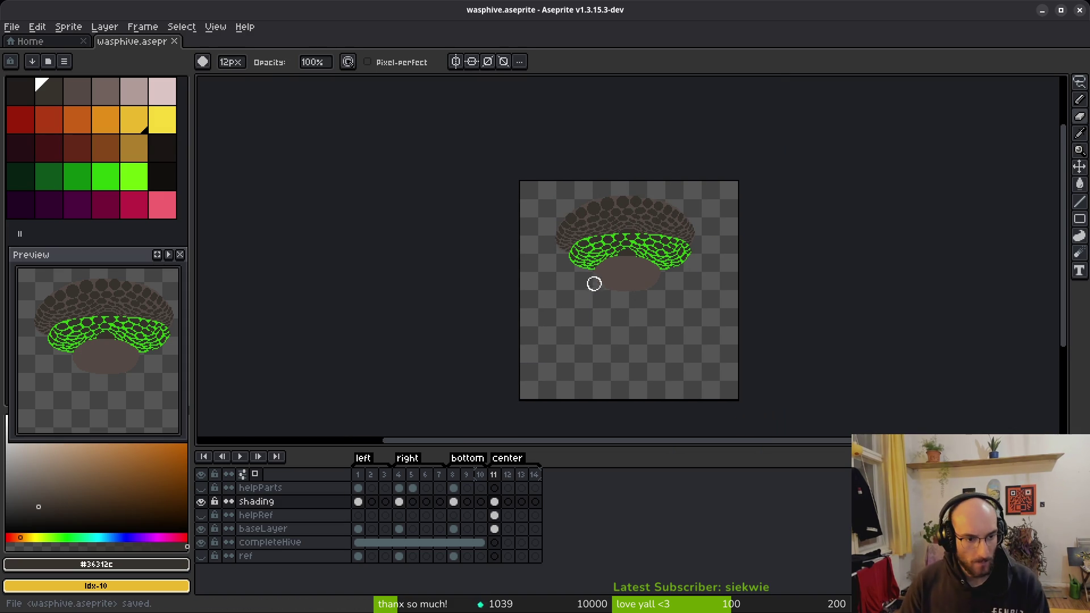
pyautogui.scroll(4, 646, 291)
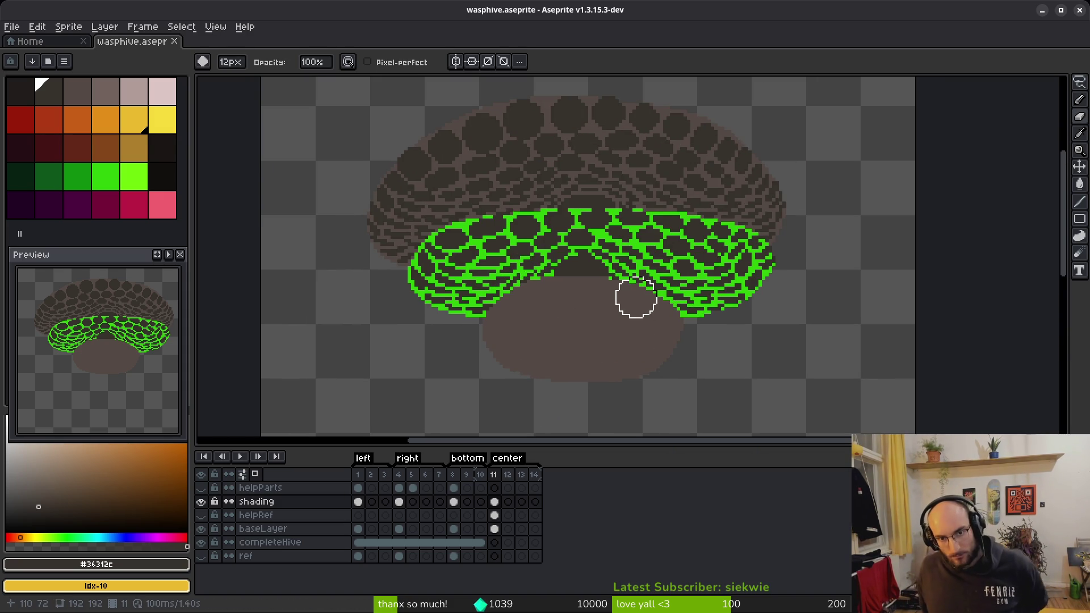
# Step: Lasso the upper hive part, cut and paste it down over the lower hive, then deselect
pyautogui.press('q')
pyautogui.moveTo(618, 156)
pyautogui.mouseDown()
pyautogui.moveTo(503, 230)
pyautogui.moveTo(700, 227)
pyautogui.moveTo(691, 194)
pyautogui.mouseUp()
pyautogui.press('Delete')
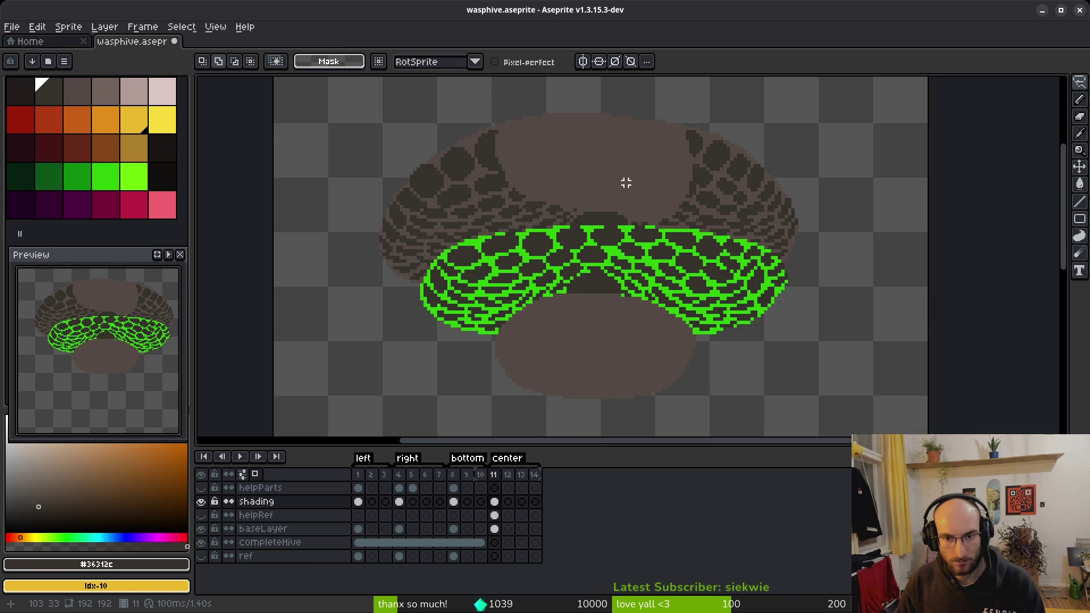
pyautogui.hotkey('ctrl', 'v')
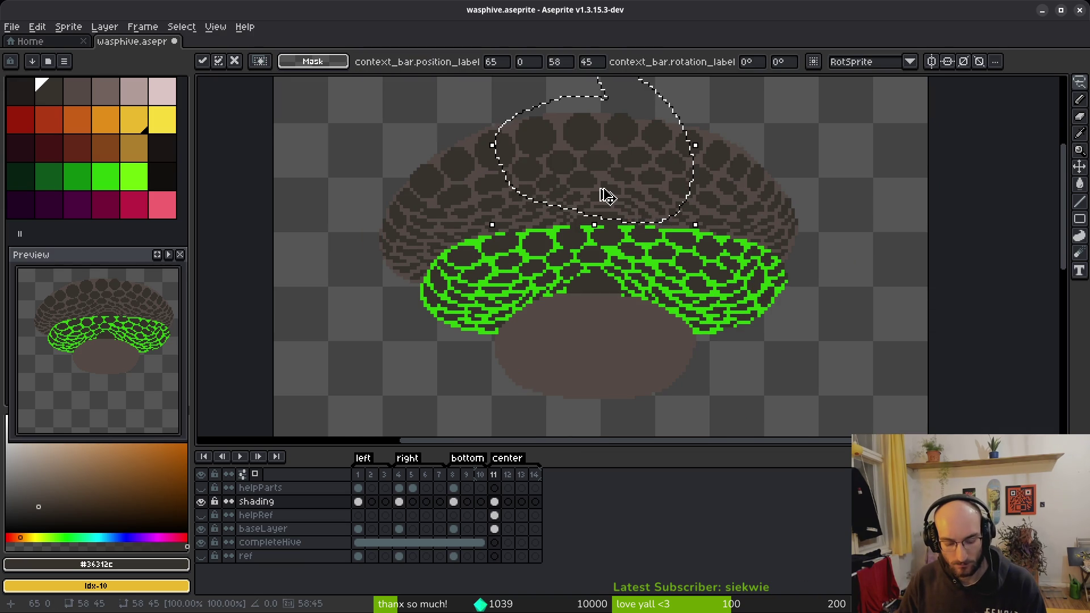
pyautogui.moveTo(593, 212)
pyautogui.mouseDown()
pyautogui.moveTo(594, 365)
pyautogui.moveTo(591, 345)
pyautogui.mouseUp()
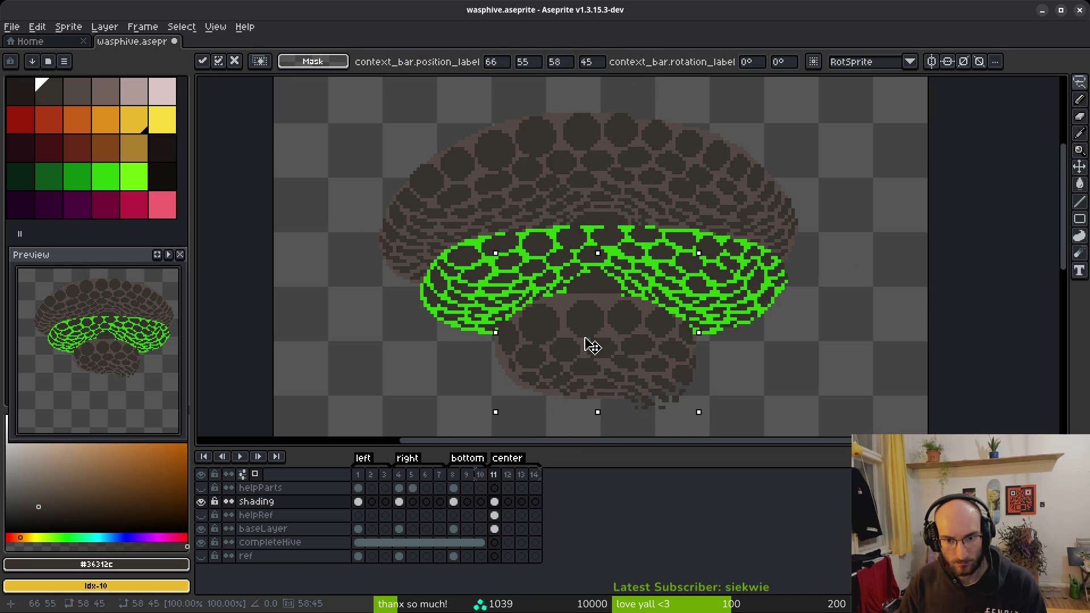
pyautogui.press('Down')
pyautogui.press('Up')
pyautogui.press('Return')
pyautogui.hotkey('ctrl', 'd')
# Step: Pick the dark hive shade and shade a chain of pixels along the lower cells
pyautogui.scroll(3, 688, 258)
pyautogui.press('e')
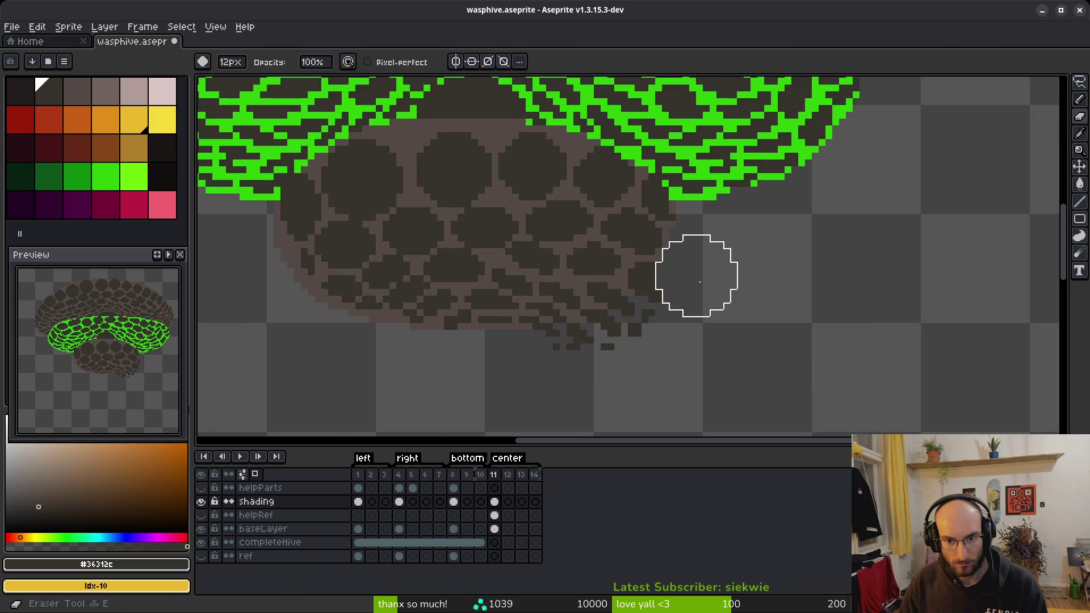
pyautogui.scroll(1, 534, 312)
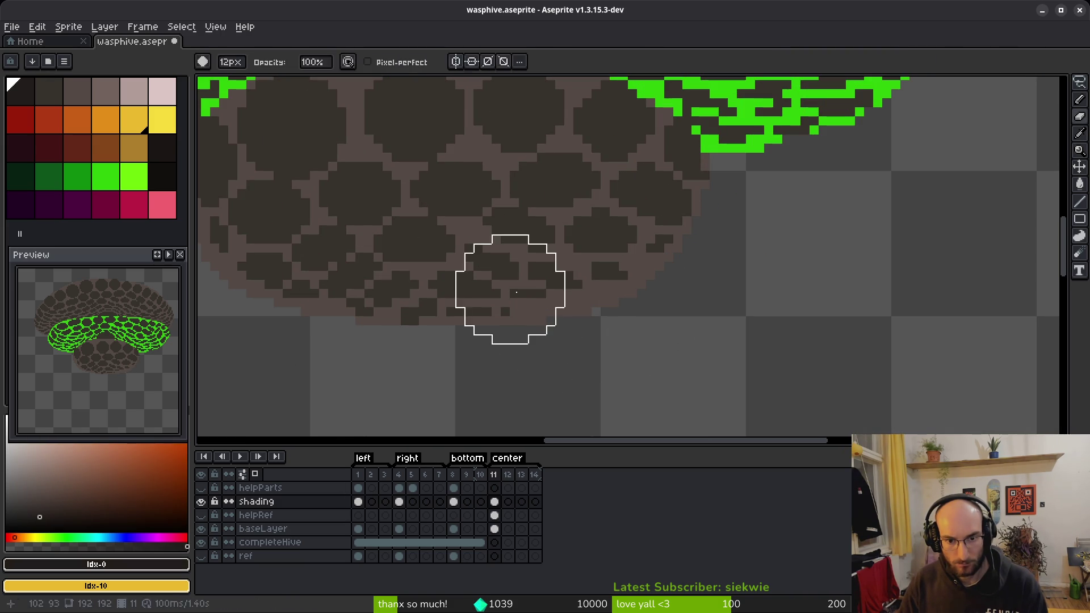
pyautogui.press('alt')
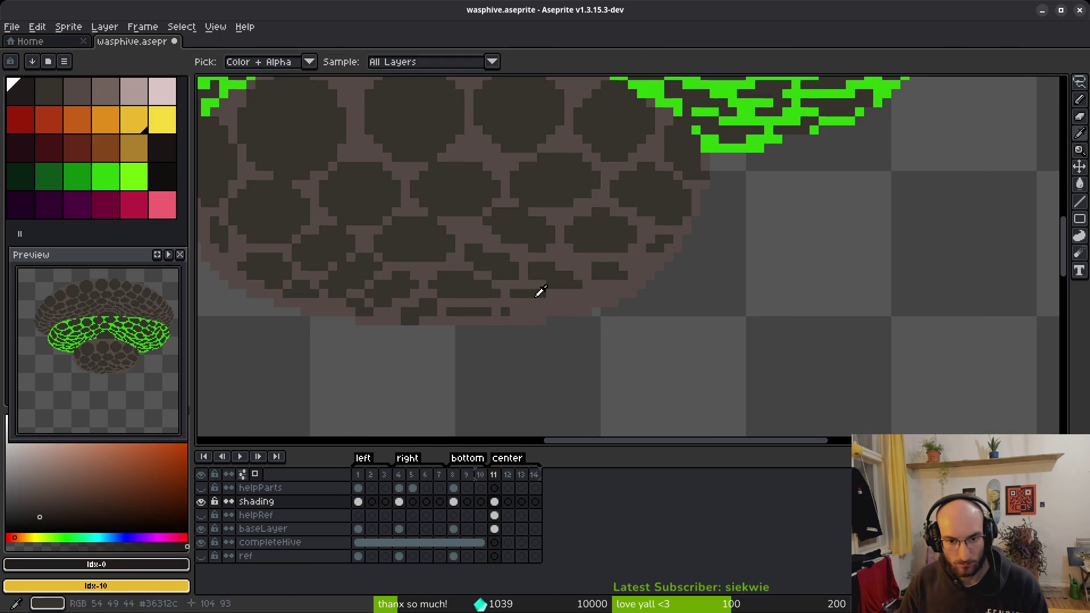
pyautogui.keyDown('alt'); pyautogui.click(539, 292); pyautogui.keyUp('alt')
pyautogui.scroll(5, 549, 296)
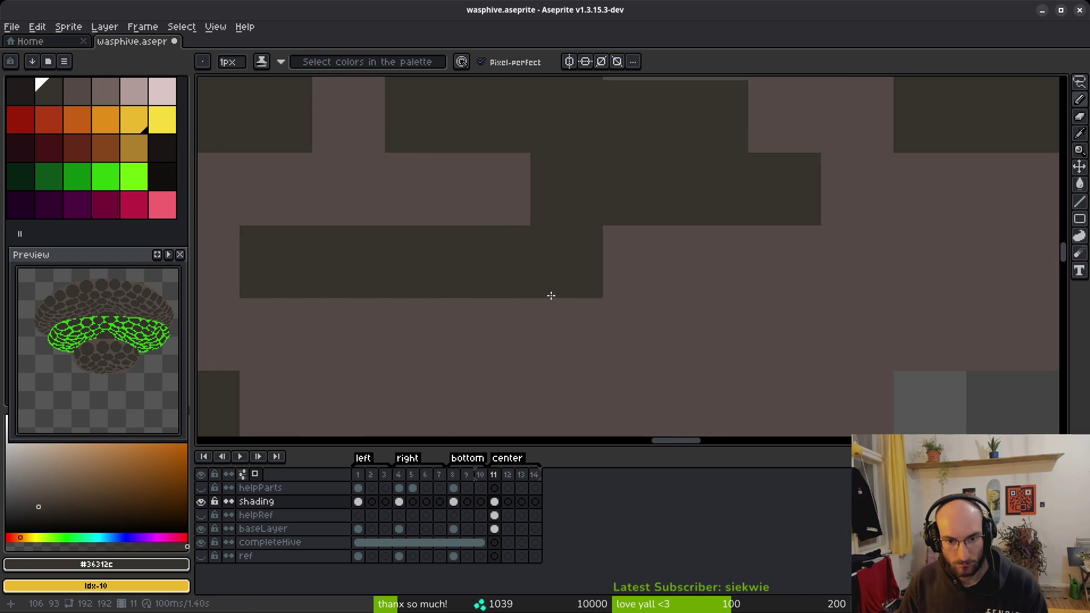
pyautogui.scroll(-5, 548, 296)
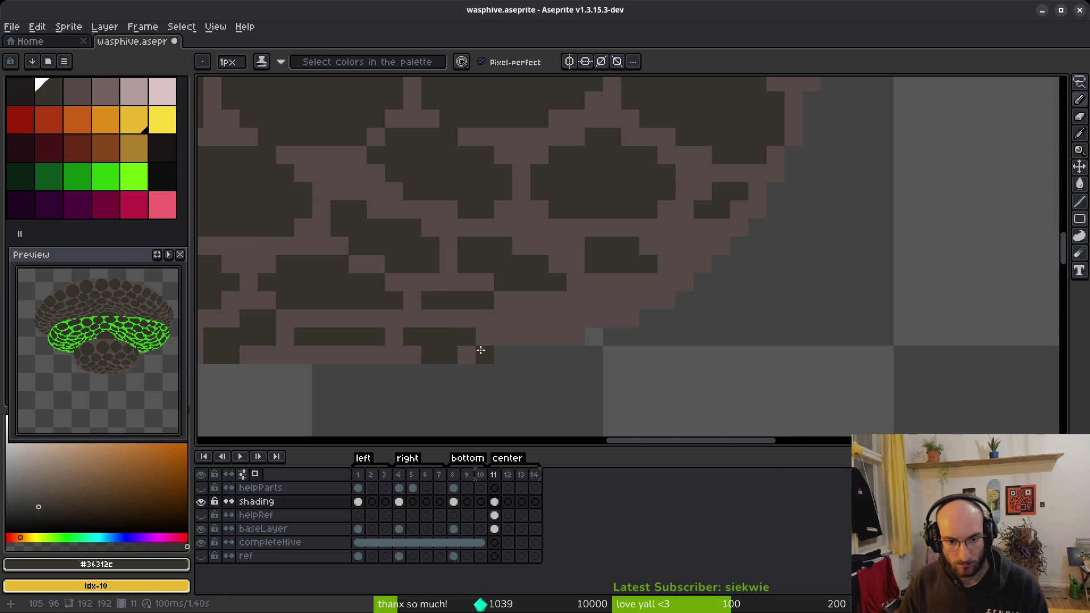
pyautogui.scroll(10, 479, 353)
pyautogui.scroll(-10, 477, 354)
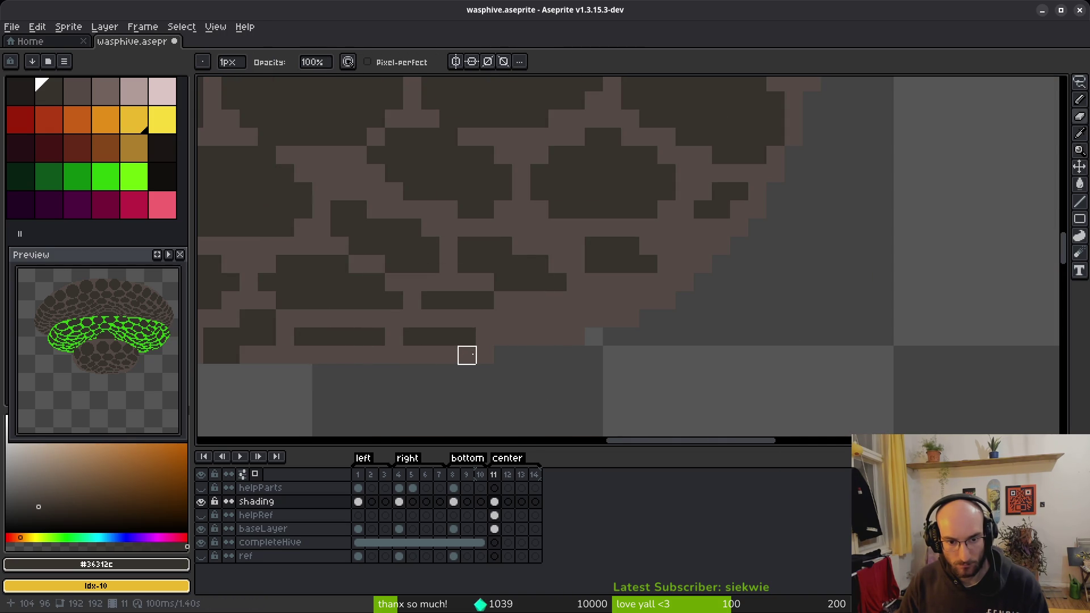
pyautogui.press('b')
pyautogui.moveTo(479, 317); pyautogui.dragTo(520, 313)
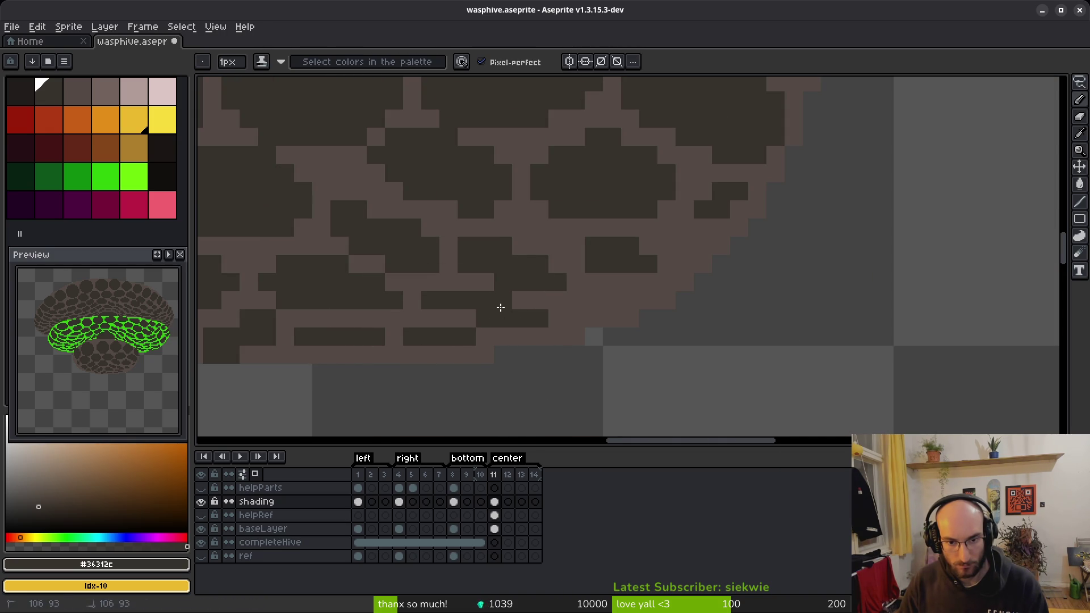
pyautogui.moveTo(590, 279)
pyautogui.mouseDown()
pyautogui.moveTo(577, 250)
pyautogui.moveTo(653, 281)
pyautogui.moveTo(633, 263)
pyautogui.moveTo(603, 302)
pyautogui.moveTo(637, 295)
pyautogui.moveTo(716, 247)
pyautogui.moveTo(702, 243)
pyautogui.moveTo(719, 226)
pyautogui.mouseUp()
# Step: Trim stray pixels on the lower cells, switching between Eraser and Pencil
pyautogui.press('e')
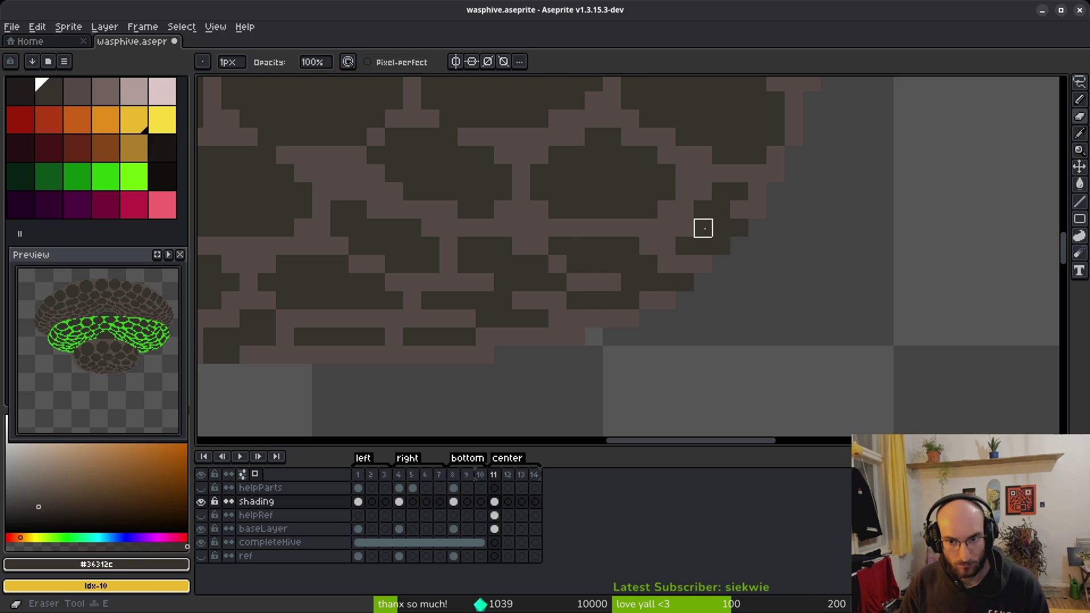
pyautogui.press('b')
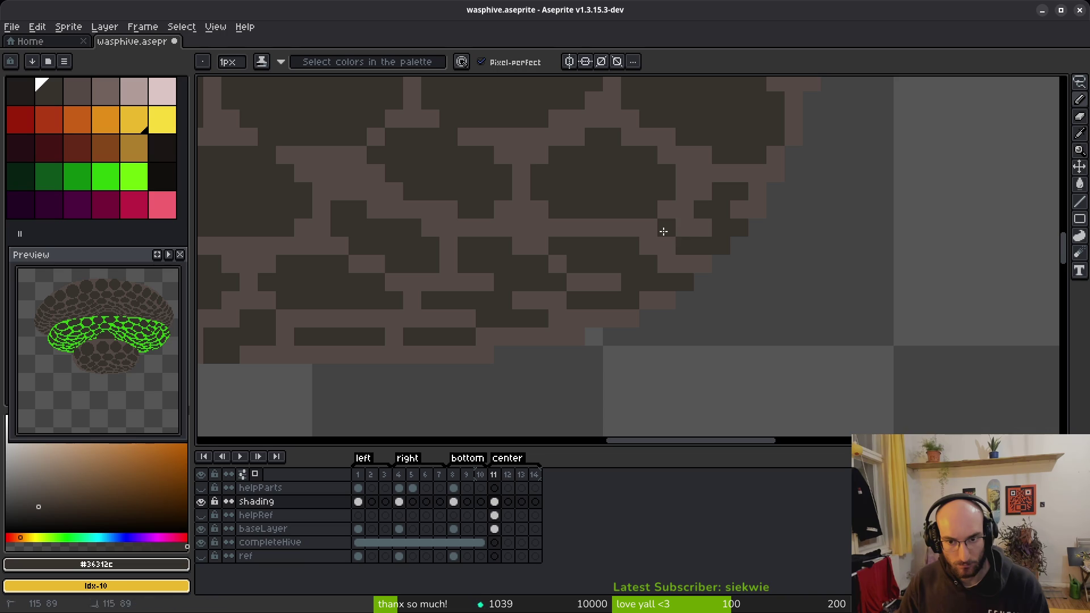
pyautogui.scroll(-4, 774, 282)
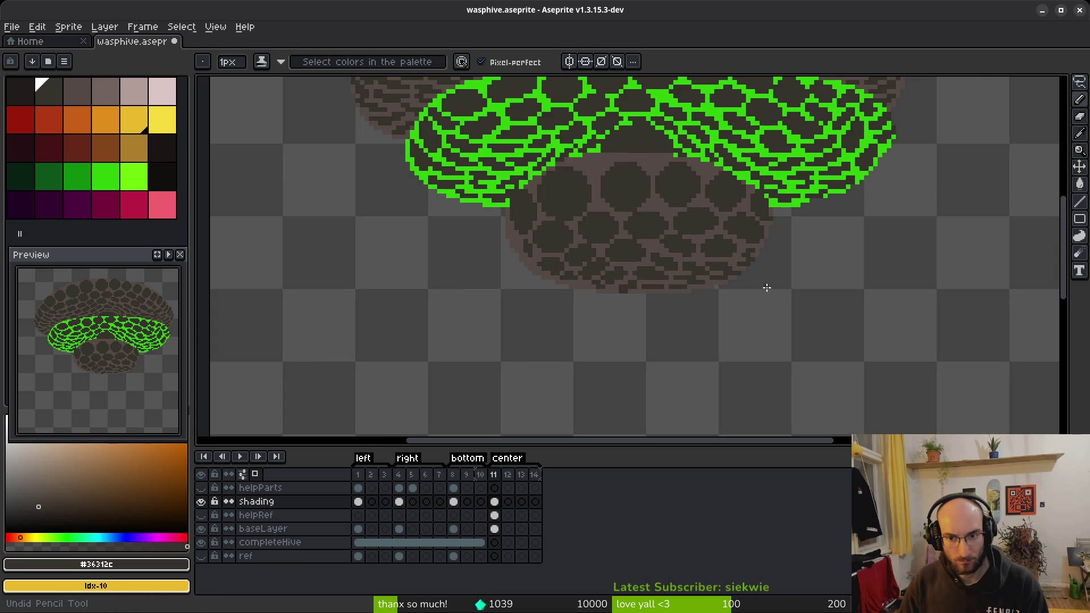
pyautogui.scroll(1, 732, 295)
pyautogui.scroll(-2, 713, 304)
pyautogui.scroll(5, 689, 304)
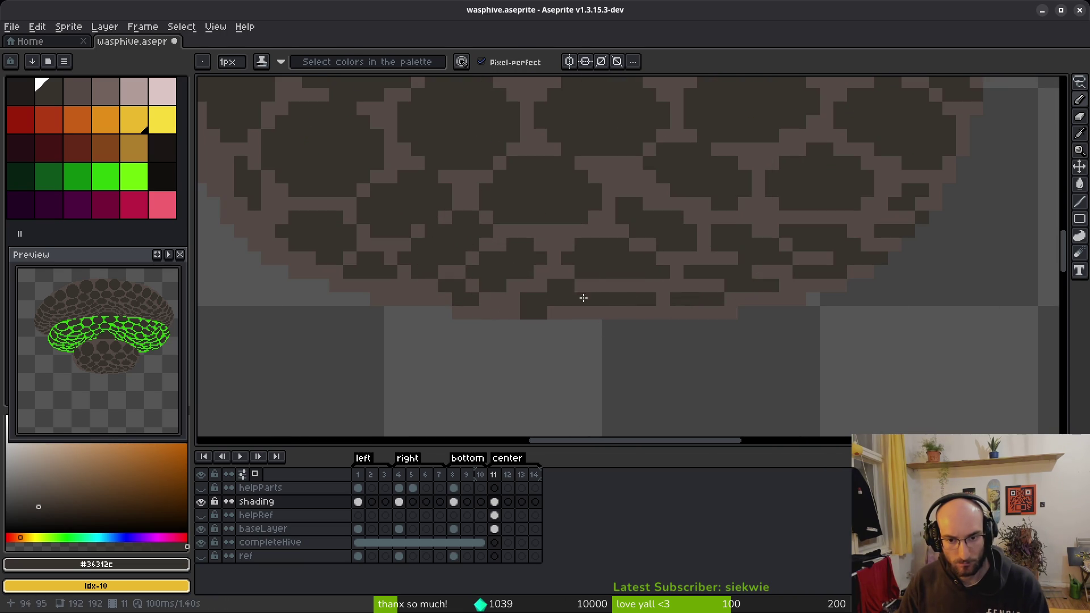
pyautogui.press('e')
pyautogui.press('f')
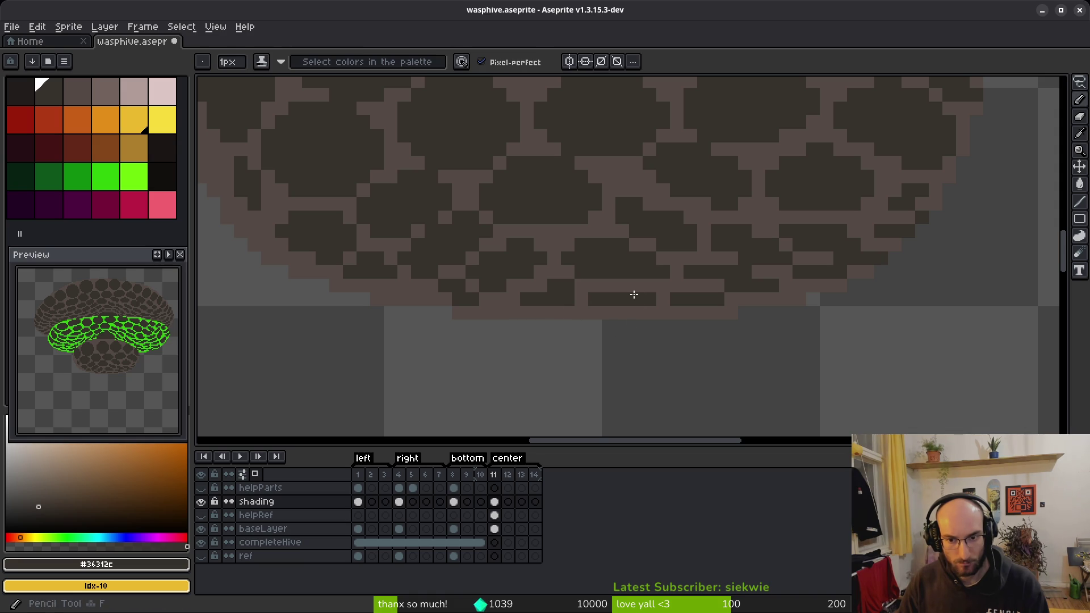
pyautogui.scroll(1, 693, 318)
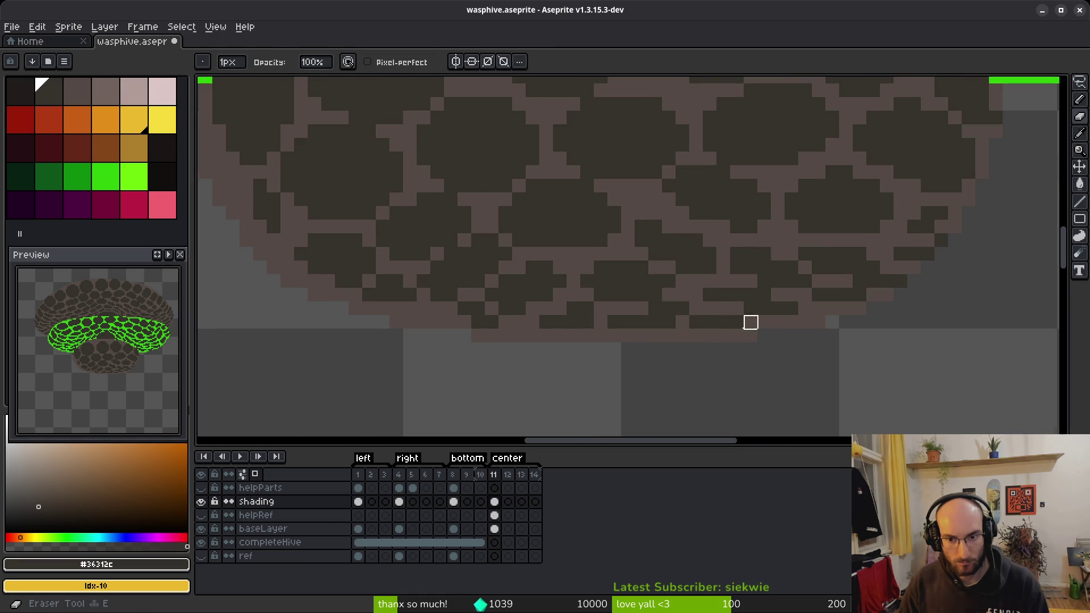
pyautogui.scroll(1, 737, 318)
# Step: Check along the hive's lower edge and save wasphive.aseprite
pyautogui.moveTo(752, 284); pyautogui.dragTo(642, 295)
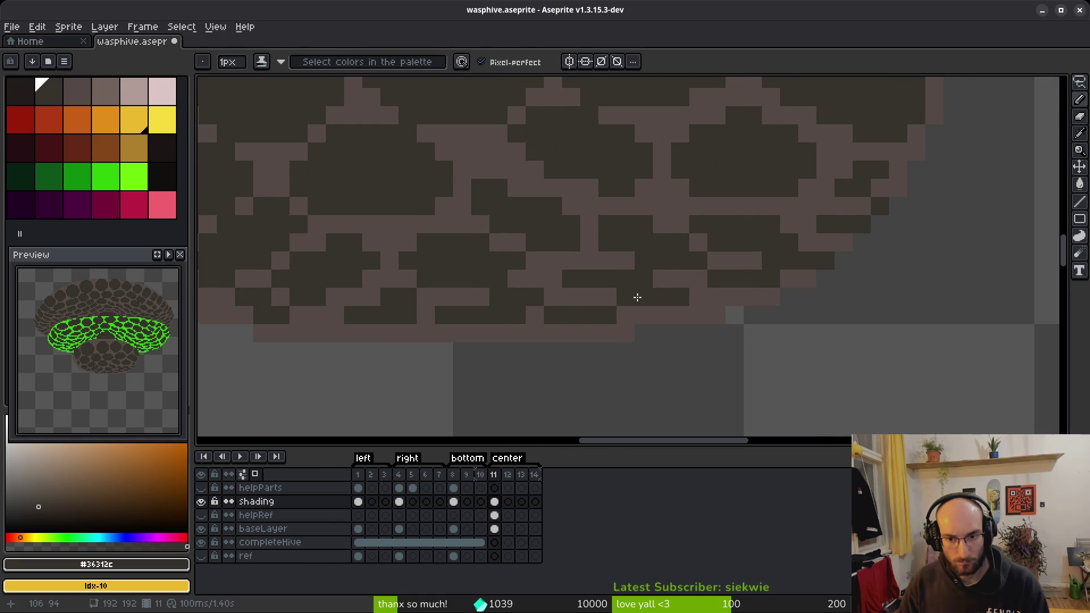
pyautogui.scroll(-2, 738, 278)
pyautogui.scroll(2, 705, 231)
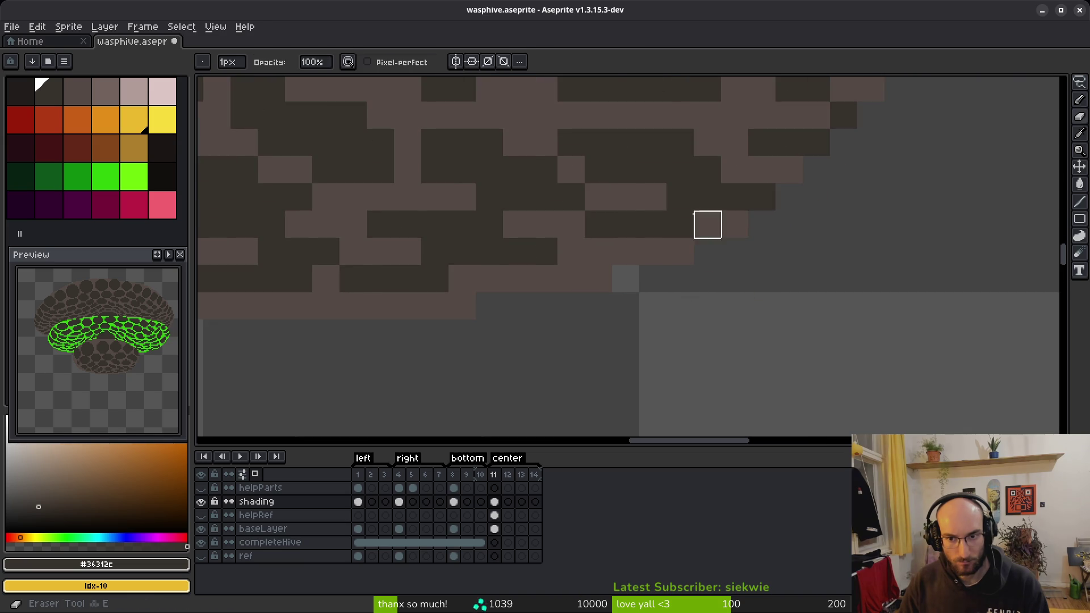
pyautogui.scroll(-4, 735, 193)
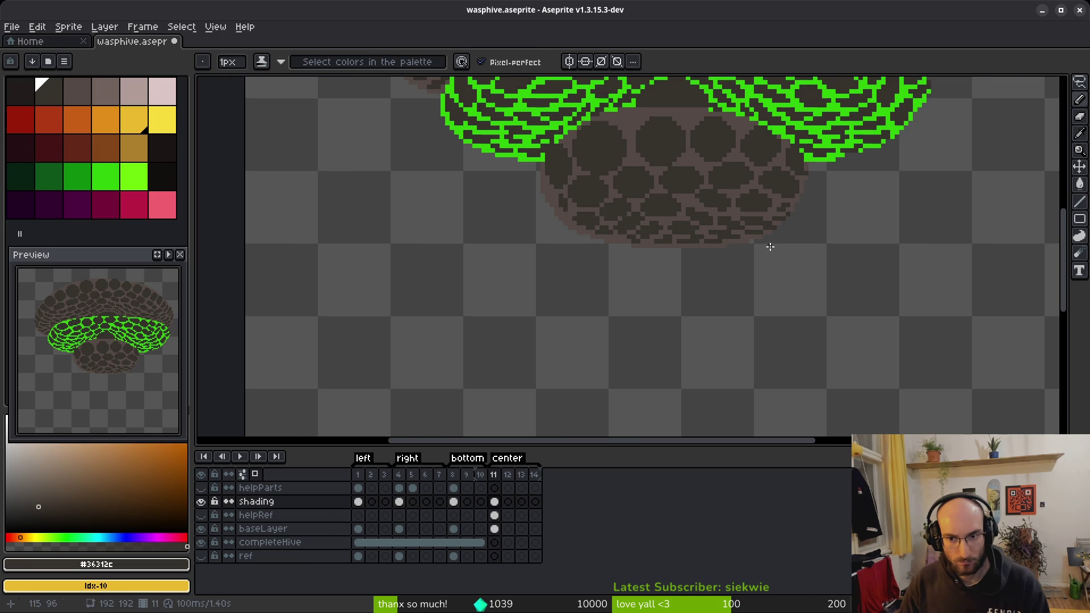
pyautogui.scroll(-3, 735, 234)
pyautogui.scroll(1, 710, 267)
pyautogui.hotkey('ctrl', 's')
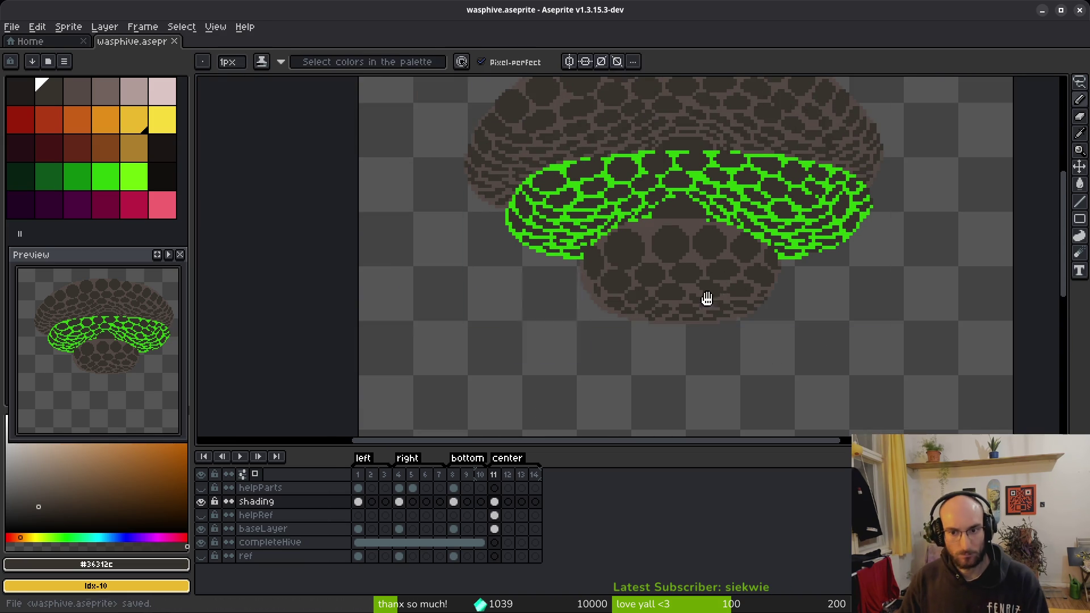
pyautogui.scroll(-1, 620, 280)
pyautogui.scroll(5, 621, 280)
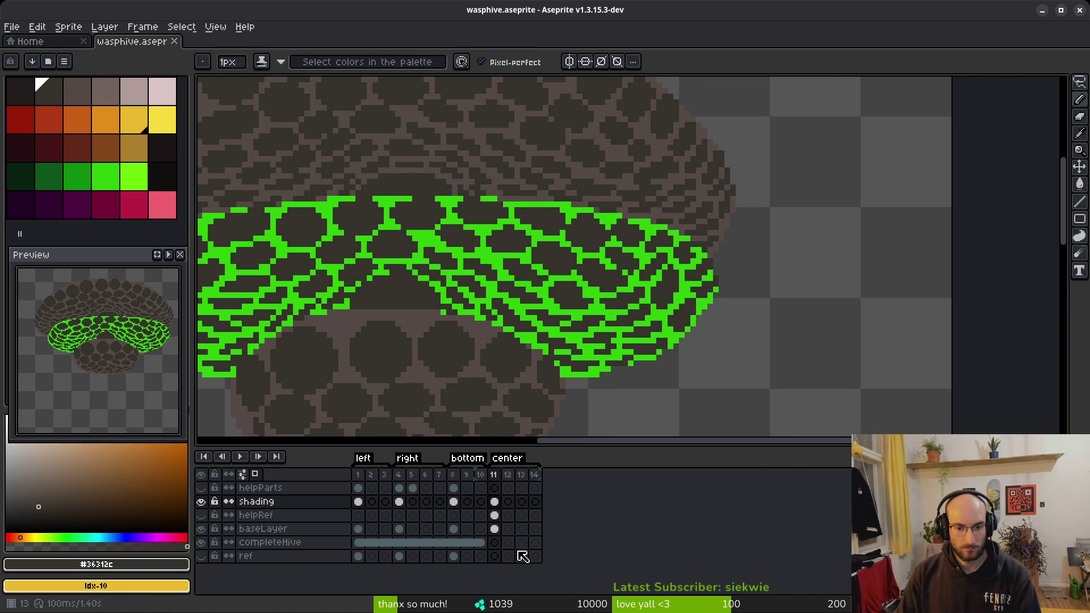
# Step: On baseLayer, Magic Wand-select the green outline band and test a dark palette fill
pyautogui.click(494, 528)
pyautogui.press('w')
pyautogui.click(636, 286)
pyautogui.click(80, 90)
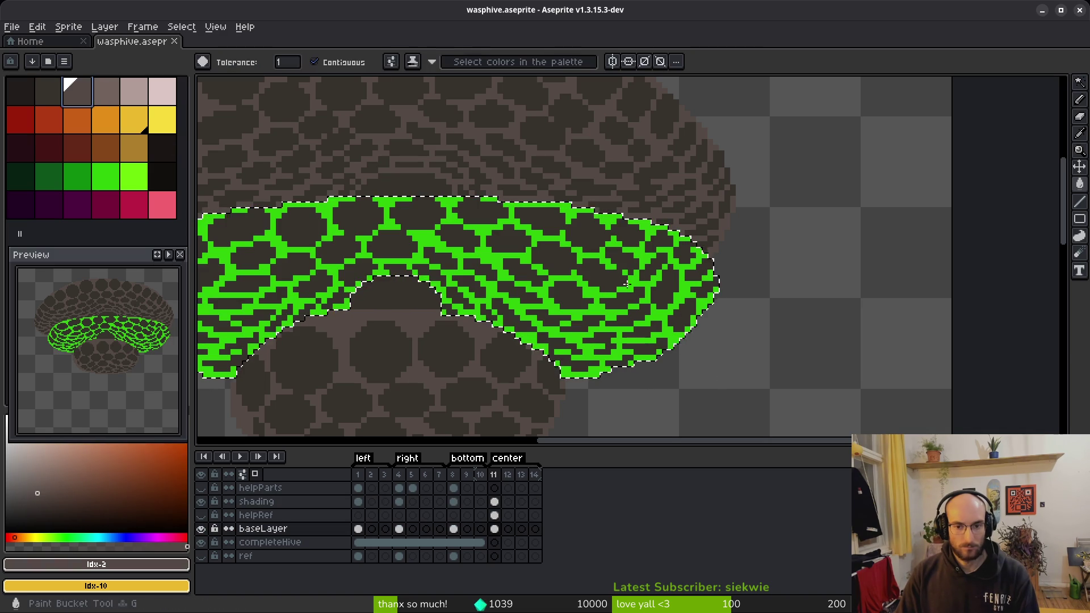
pyautogui.press('f')
pyautogui.hotkey('ctrl', 'z')
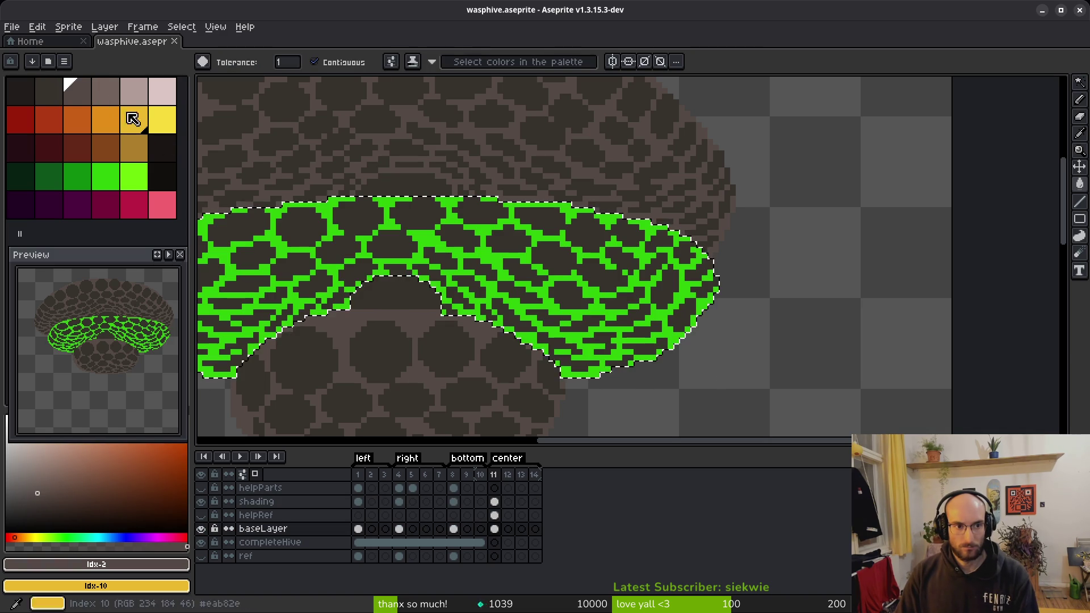
# Step: Refill the band with lighter palette colours, keeping the lightest hive tone
pyautogui.click(101, 95)
pyautogui.press('f')
pyautogui.scroll(-3, 611, 314)
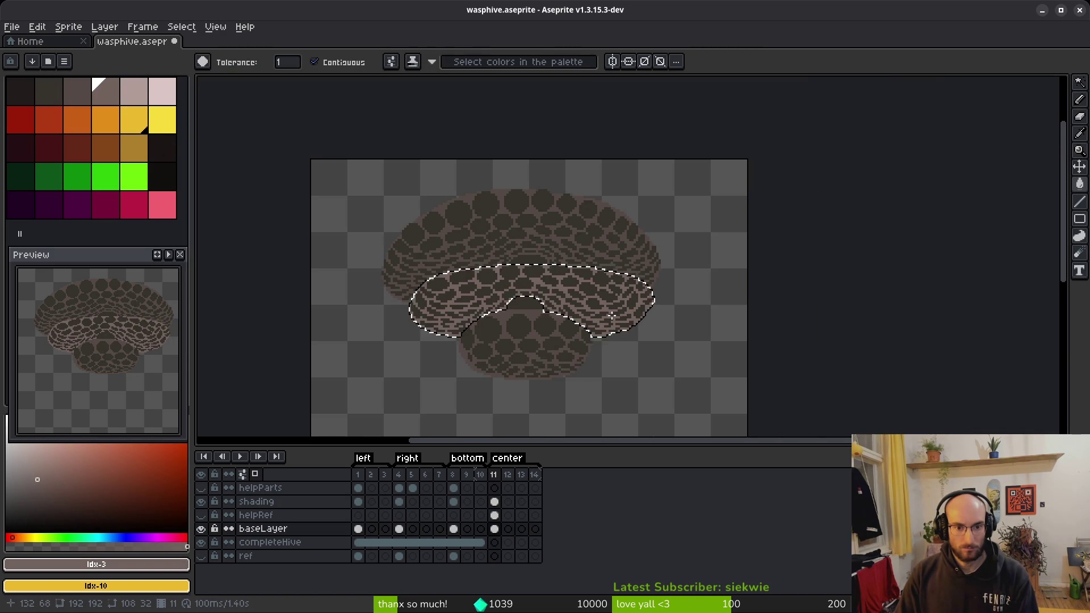
pyautogui.hotkey('ctrl', 'z')
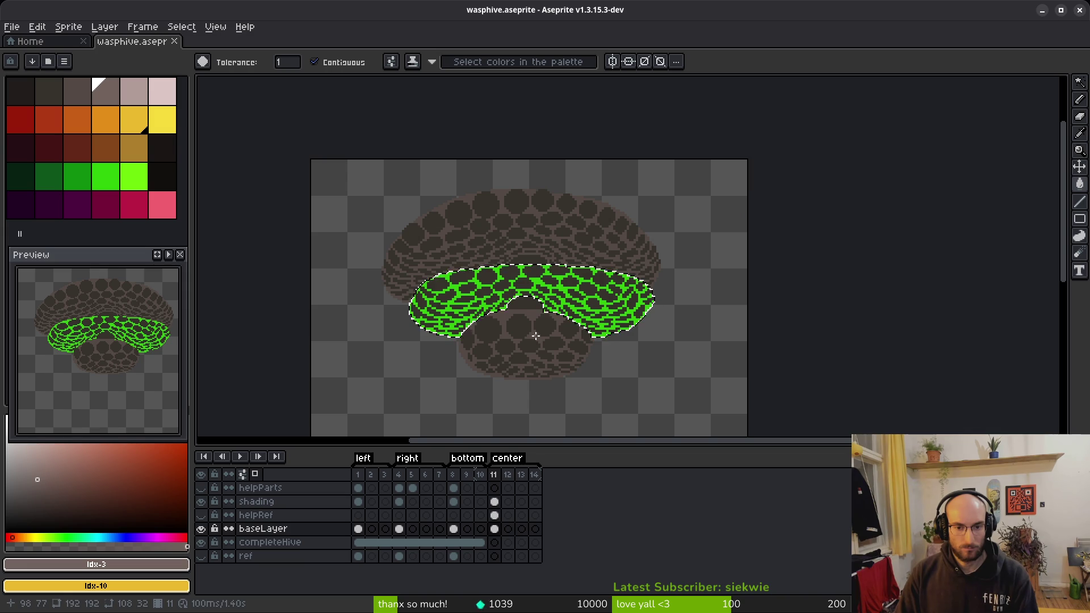
pyautogui.hotkey('ctrl', 'y')
pyautogui.press(']')
pyautogui.scroll(3, 454, 255)
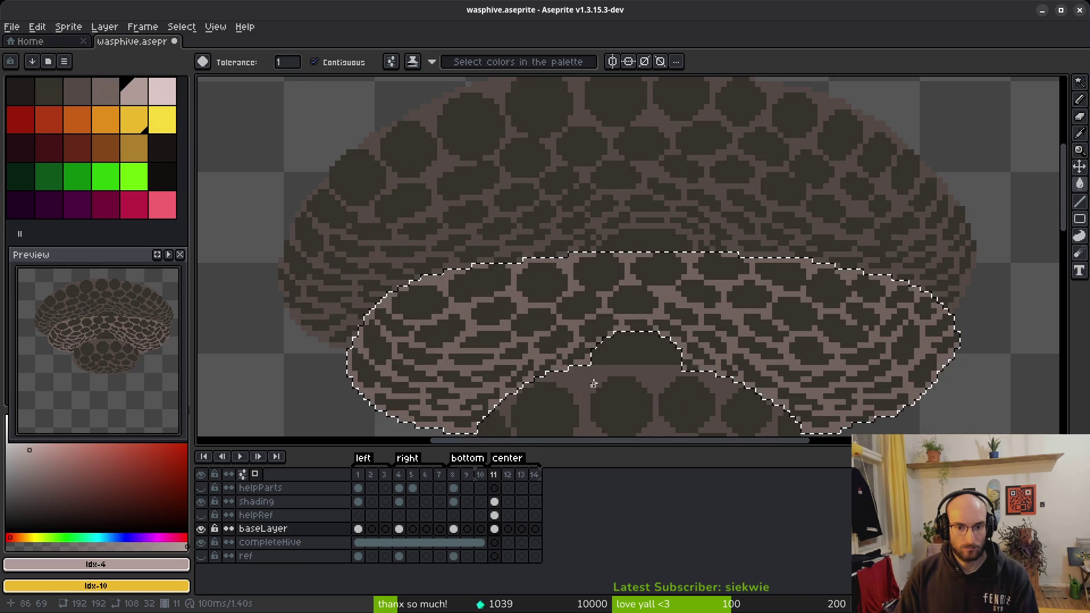
pyautogui.press('f')
pyautogui.scroll(-4, 585, 383)
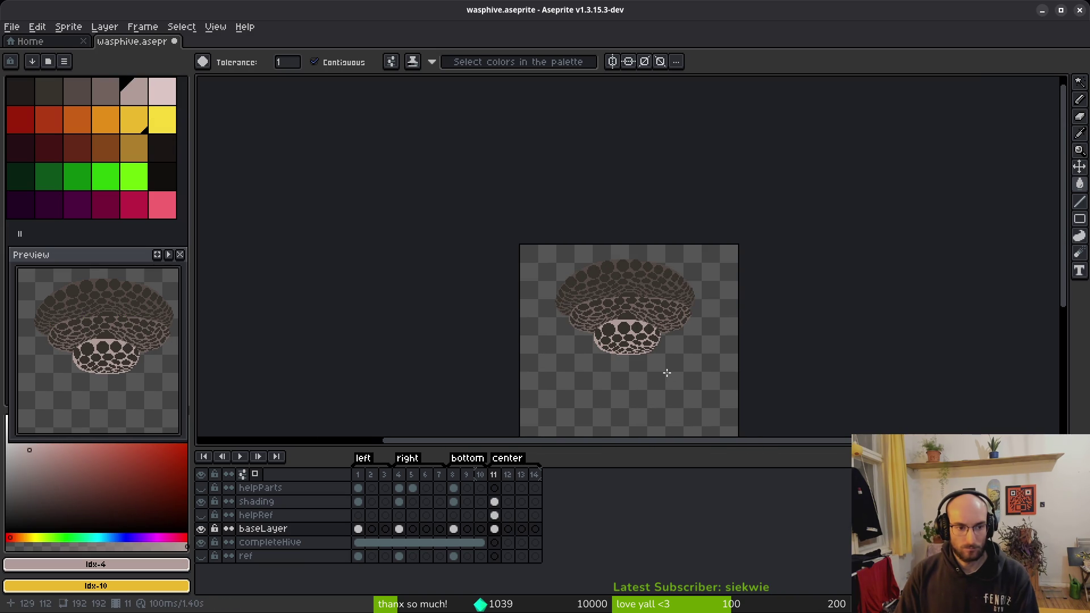
pyautogui.scroll(4, 658, 372)
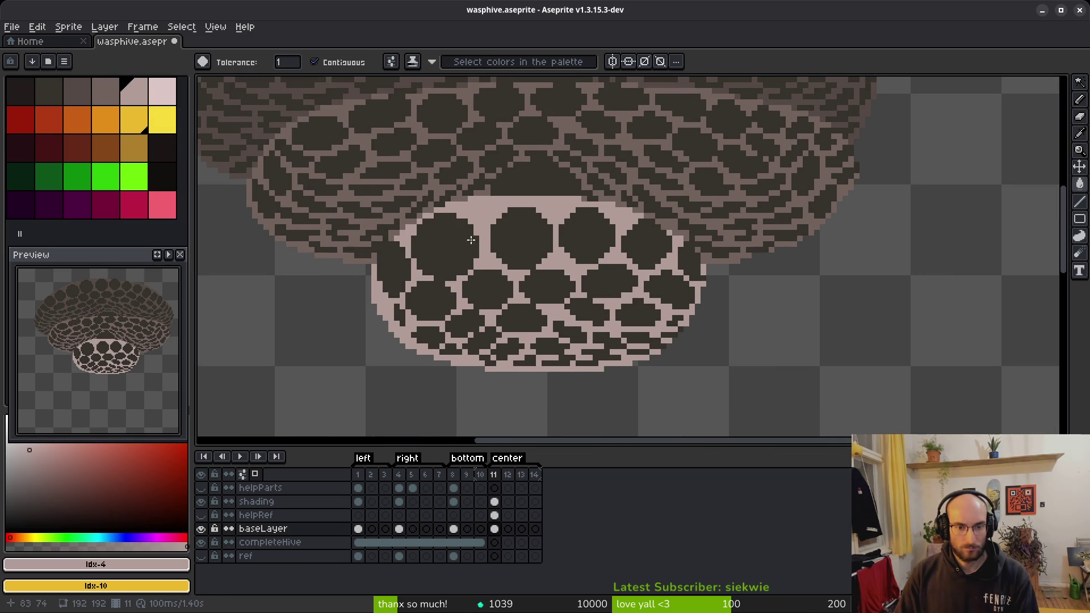
pyautogui.hotkey('shift', 'w')
pyautogui.click(494, 502)
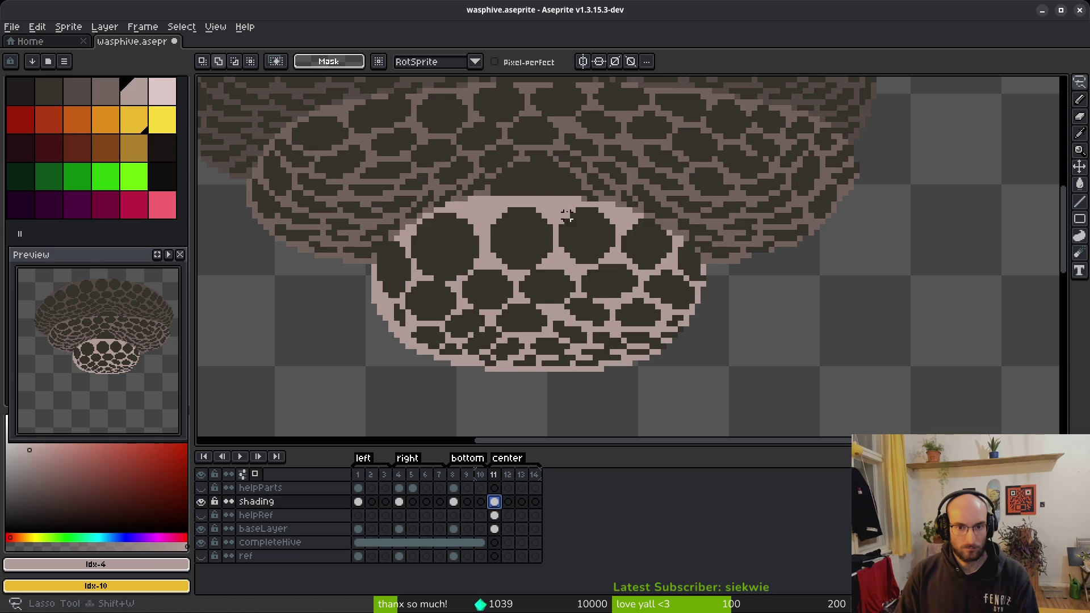
# Step: Lasso the hive's bottom bowl on the shading layer and shift it down-right
pyautogui.moveTo(386, 248)
pyautogui.mouseDown()
pyautogui.moveTo(473, 378)
pyautogui.moveTo(715, 295)
pyautogui.mouseUp()
pyautogui.moveTo(568, 203)
pyautogui.mouseDown()
pyautogui.moveTo(662, 224)
pyautogui.moveTo(662, 237)
pyautogui.moveTo(630, 204)
pyautogui.mouseUp()
pyautogui.scroll(3, 569, 203)
pyautogui.press('Return')
pyautogui.scroll(-3, 563, 262)
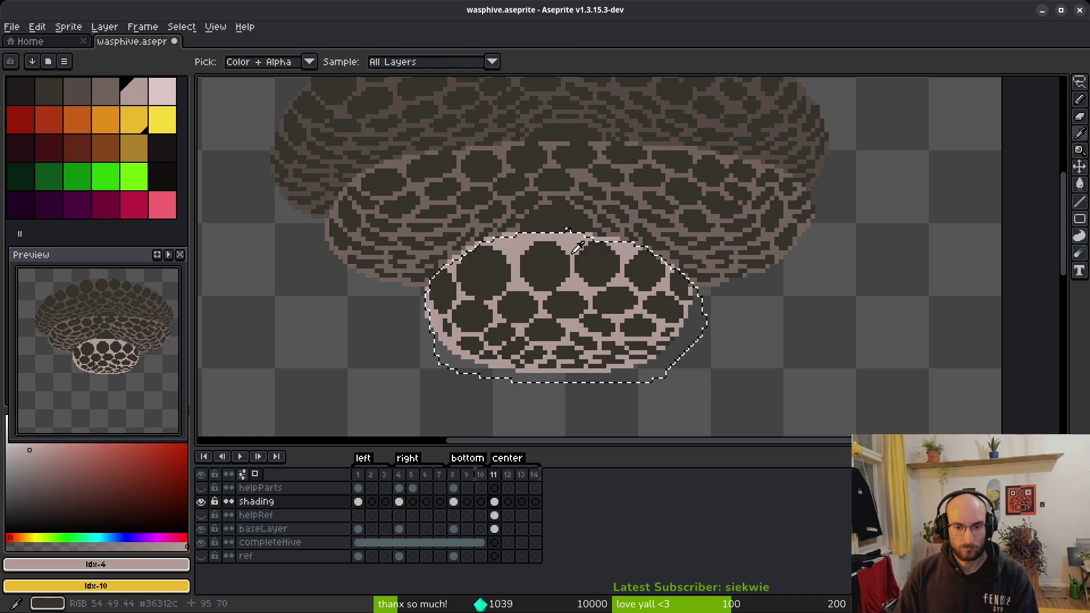
# Step: Replace the bowl's #36312c with palette idx-3, deselect, and draw a white line across the upper hive
pyautogui.keyDown('alt'); pyautogui.click(563, 261); pyautogui.keyUp('alt')
pyautogui.rightClick(108, 93)
pyautogui.hotkey('shift', 'r')
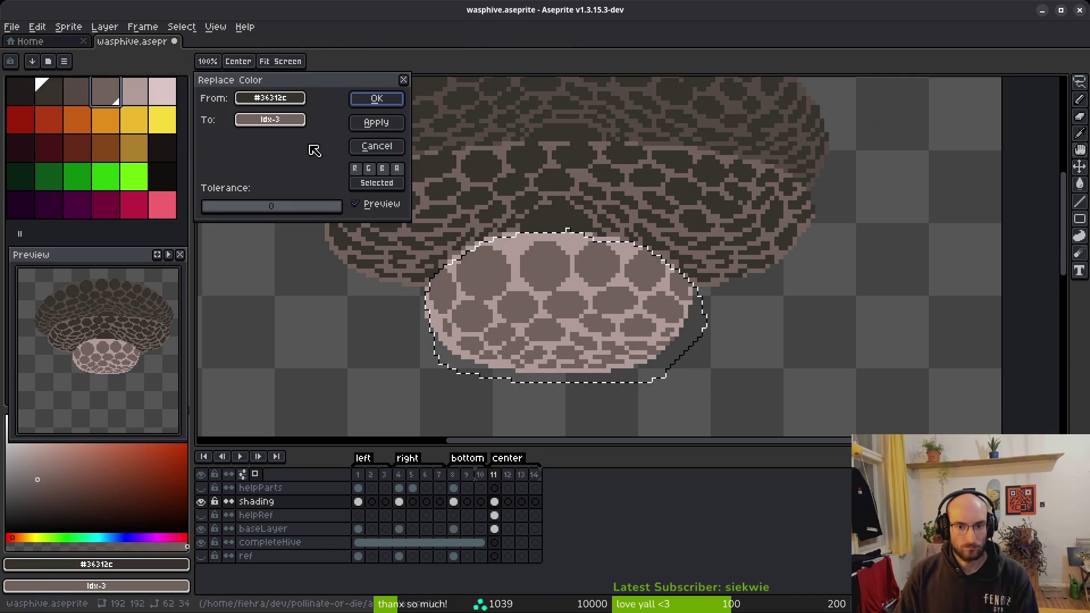
pyautogui.click(376, 98)
pyautogui.press('v')
pyautogui.hotkey('ctrl', 'd')
pyautogui.moveTo(759, 168); pyautogui.dragTo(626, 148)
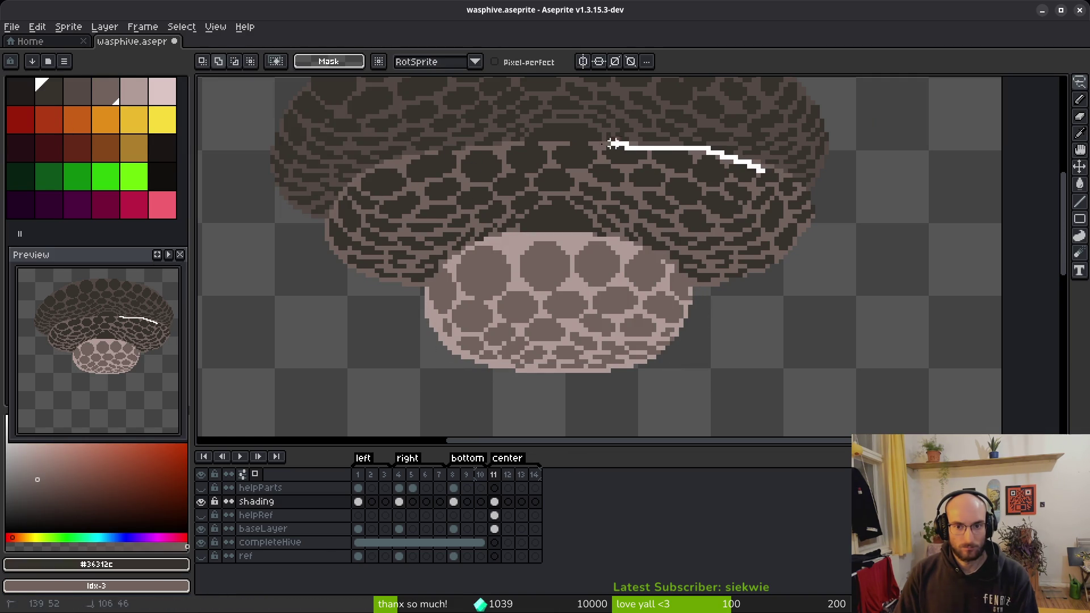
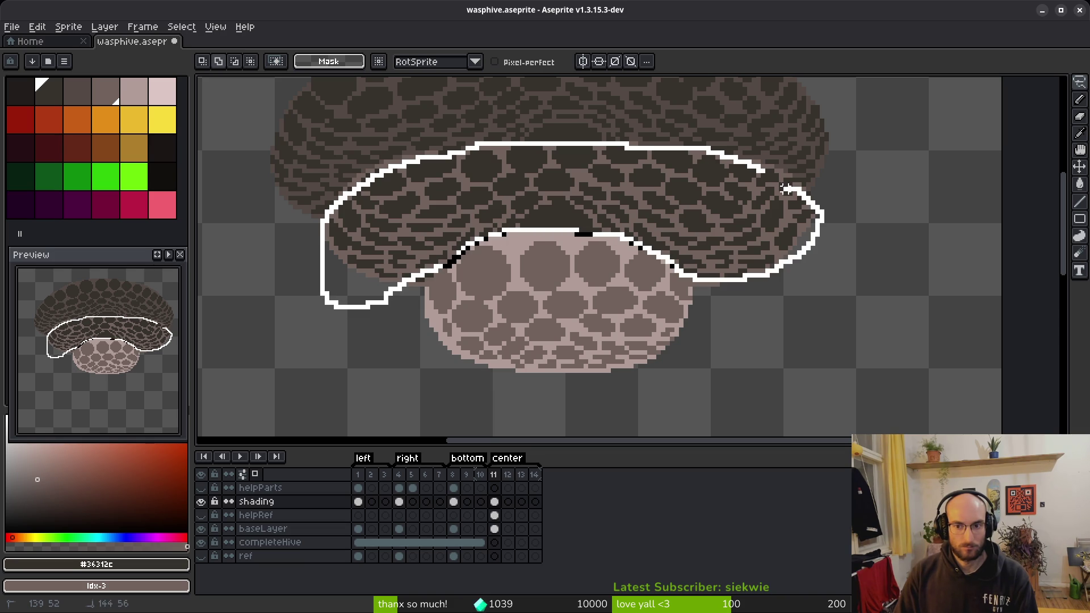
# Step: Recolour the middle ring's outlined dark cells to the lighter palette brown with Replace Color
pyautogui.moveTo(744, 162); pyautogui.dragTo(744, 163)
pyautogui.rightClick(77, 93)
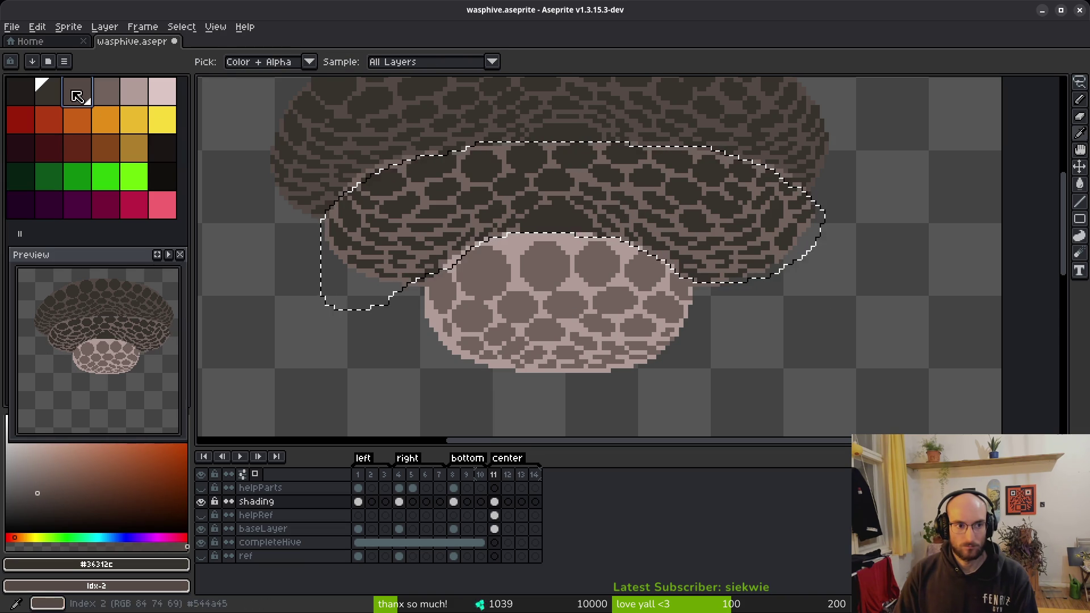
pyautogui.hotkey('shift', 'r')
pyautogui.click(376, 98)
pyautogui.hotkey('ctrl', 'd')
pyautogui.scroll(-6, 554, 212)
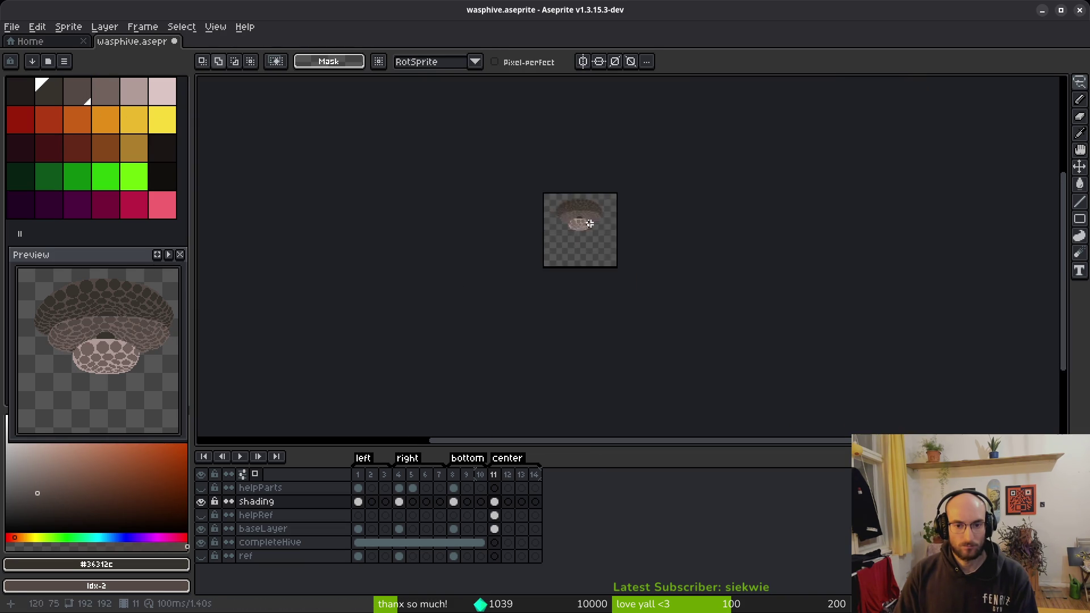
pyautogui.scroll(10, 513, 234)
pyautogui.scroll(4, 556, 323)
# Step: Sample mid-brown #544a45 and flood-fill the dark stray pixels with matching browns
pyautogui.press('i')
pyautogui.click(584, 304)
pyautogui.press('g')
pyautogui.click(513, 333)
pyautogui.scroll(-5, 513, 333)
pyautogui.scroll(8, 440, 226)
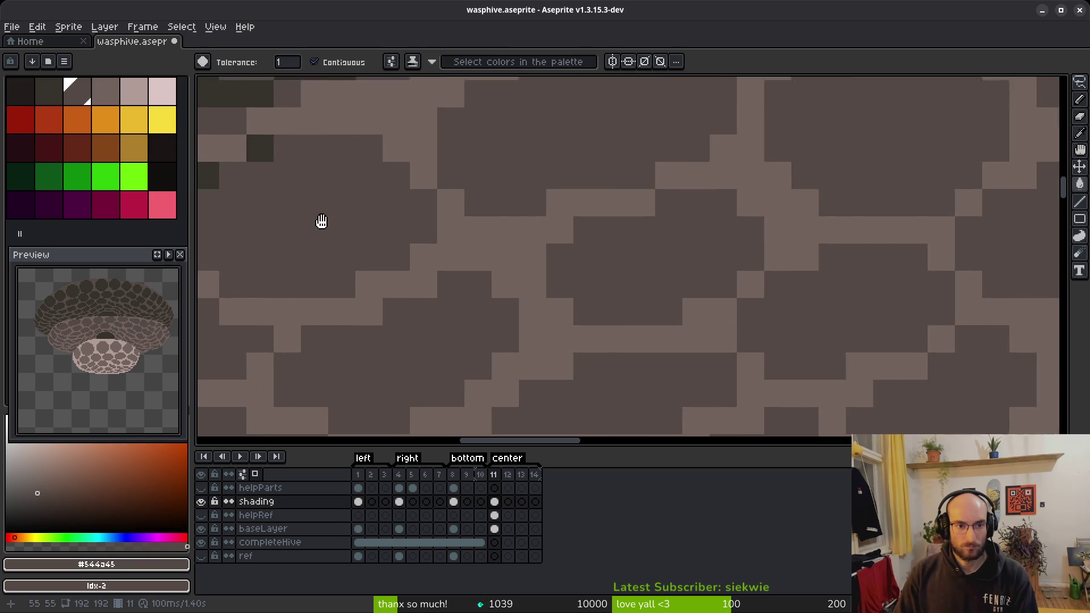
pyautogui.click(667, 223)
pyautogui.click(585, 278)
pyautogui.scroll(-5, 586, 278)
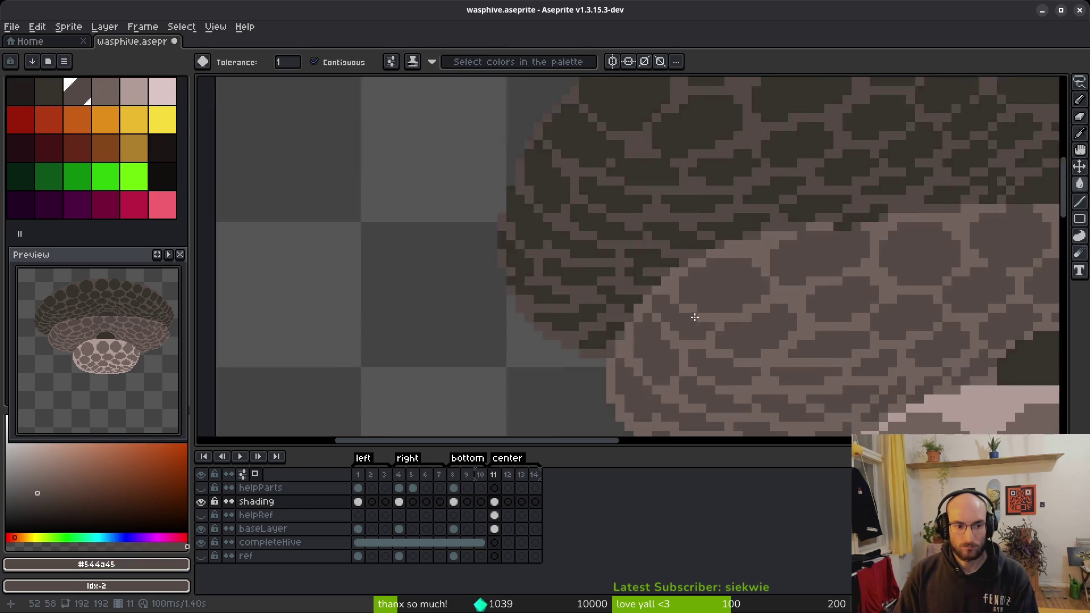
pyautogui.scroll(-1, 591, 337)
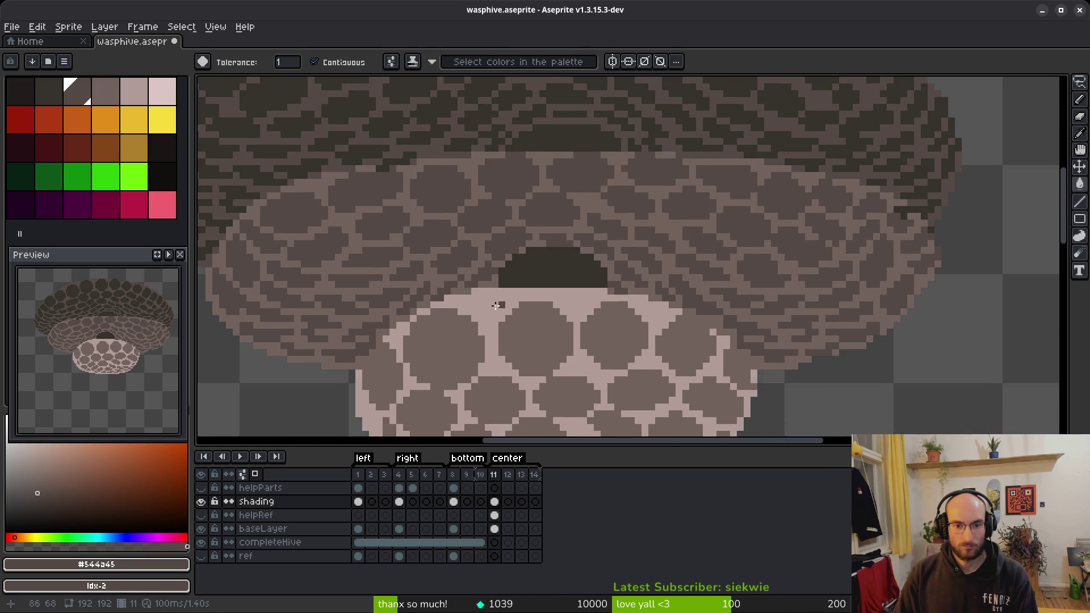
pyautogui.scroll(2, 402, 350)
pyautogui.scroll(1, 539, 275)
# Step: Sample the lighter brown #71625d from the hive and check the recoloured area
pyautogui.press('i')
pyautogui.keyDown('alt'); pyautogui.click(459, 246); pyautogui.keyUp('alt')
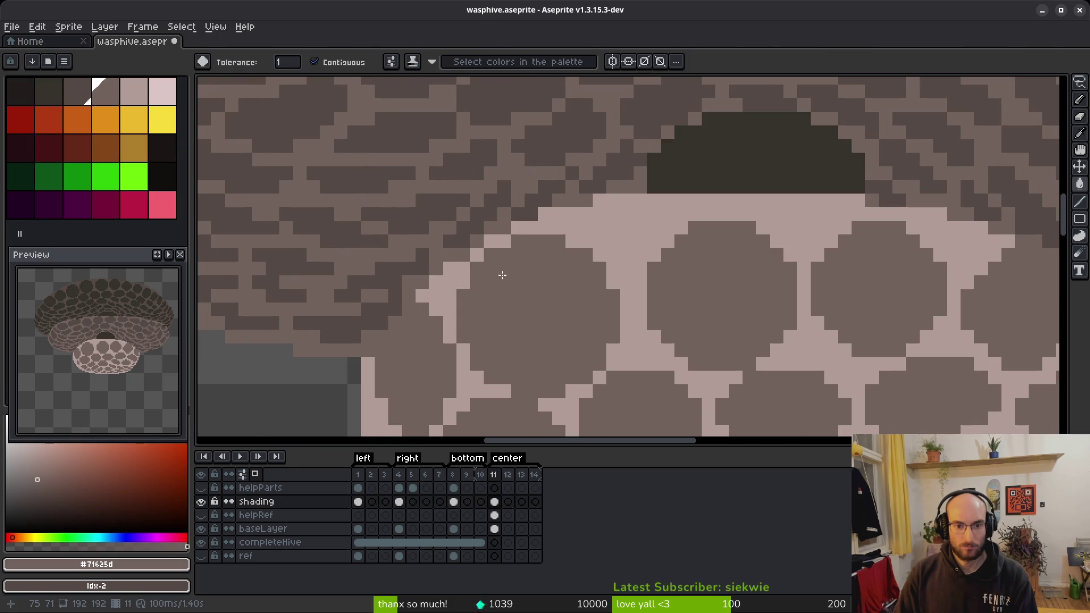
pyautogui.scroll(-3, 503, 274)
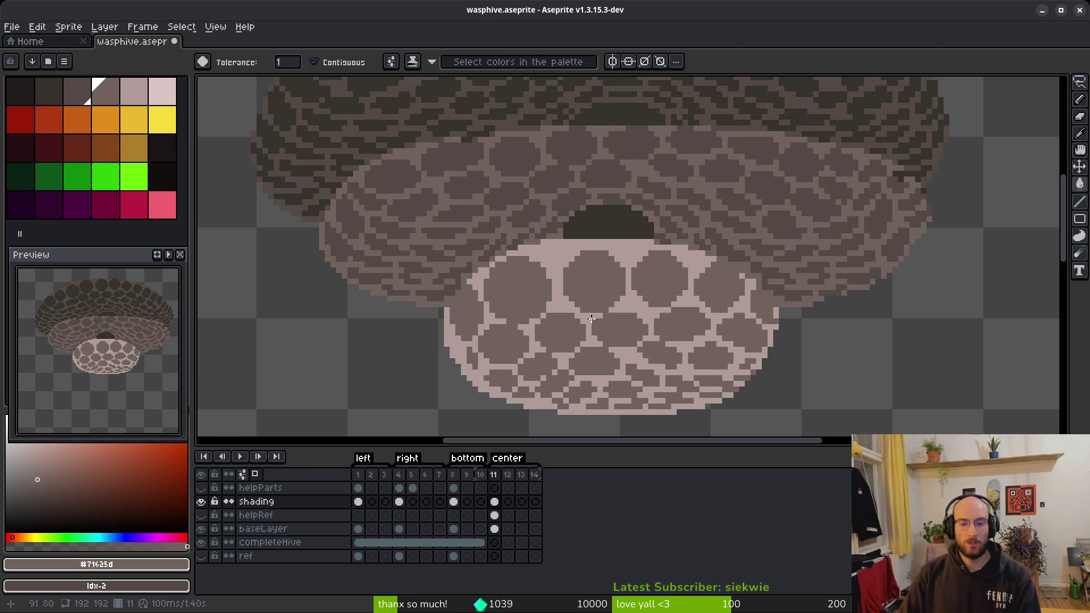
pyautogui.scroll(1, 550, 248)
pyautogui.scroll(-1, 550, 248)
pyautogui.scroll(-1, 630, 259)
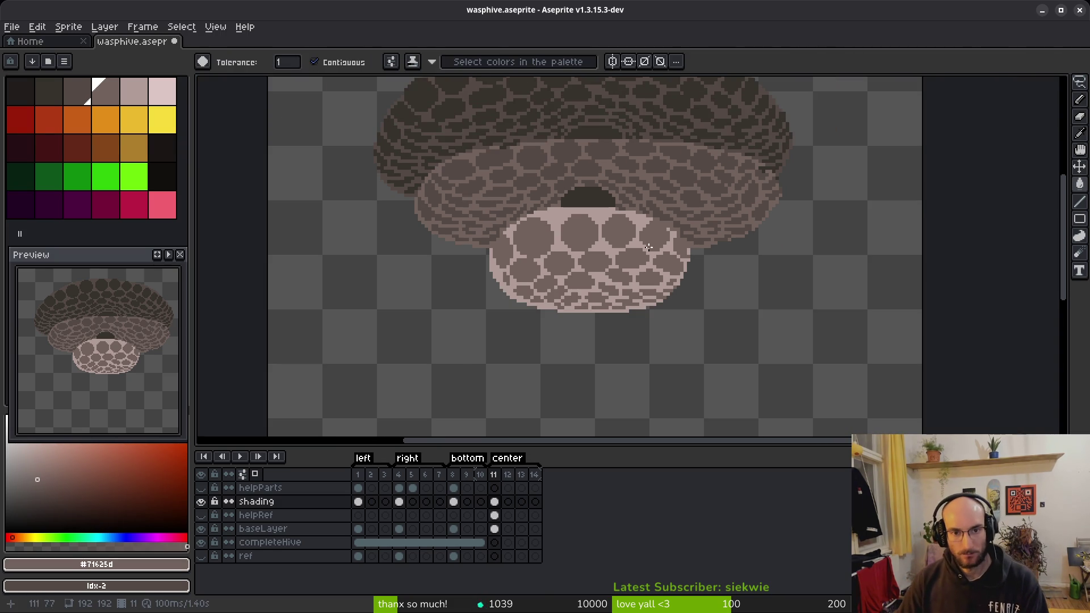
pyautogui.scroll(1, 532, 215)
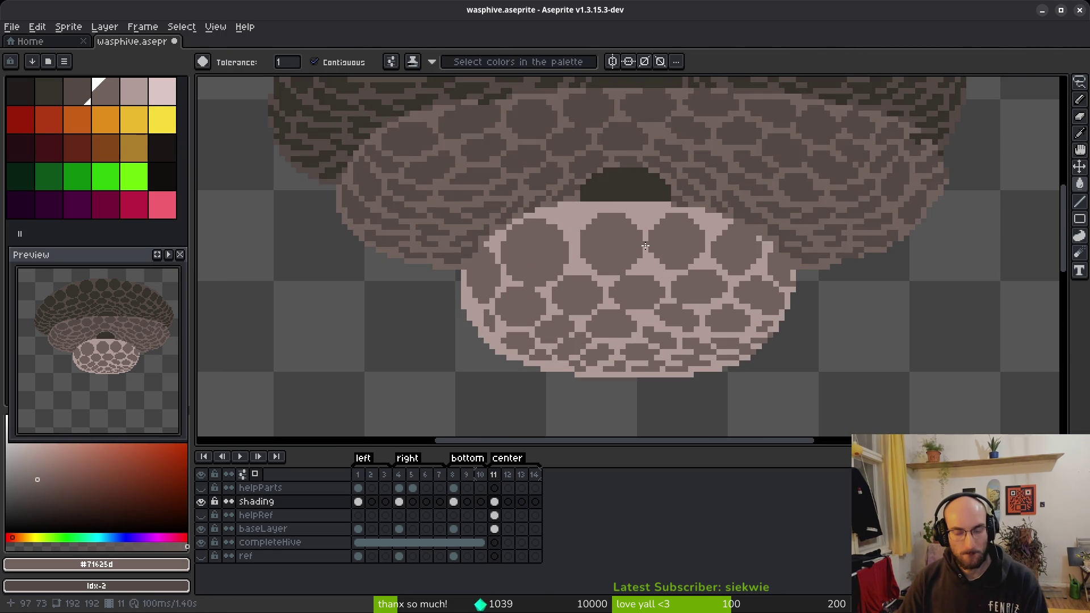
pyautogui.scroll(-3, 643, 235)
pyautogui.scroll(4, 652, 271)
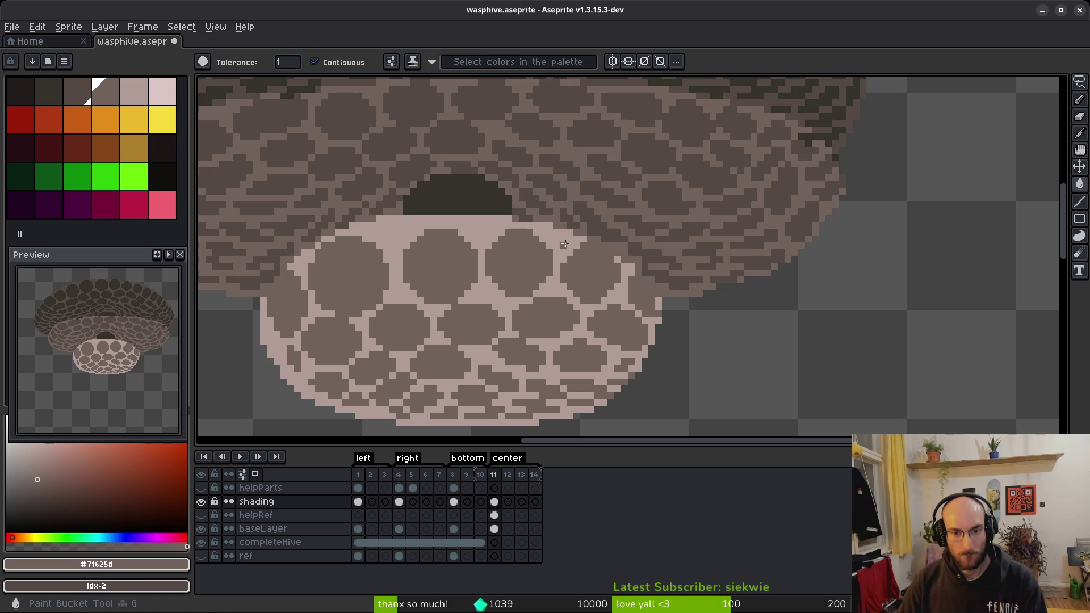
# Step: Test replacing the base's pale pink #b19d99 with #71625d on baseLayer, then undo it
pyautogui.click(77, 91)
pyautogui.hotkey('shift', 'r')
pyautogui.click(377, 97)
pyautogui.press('i')
pyautogui.click(495, 529)
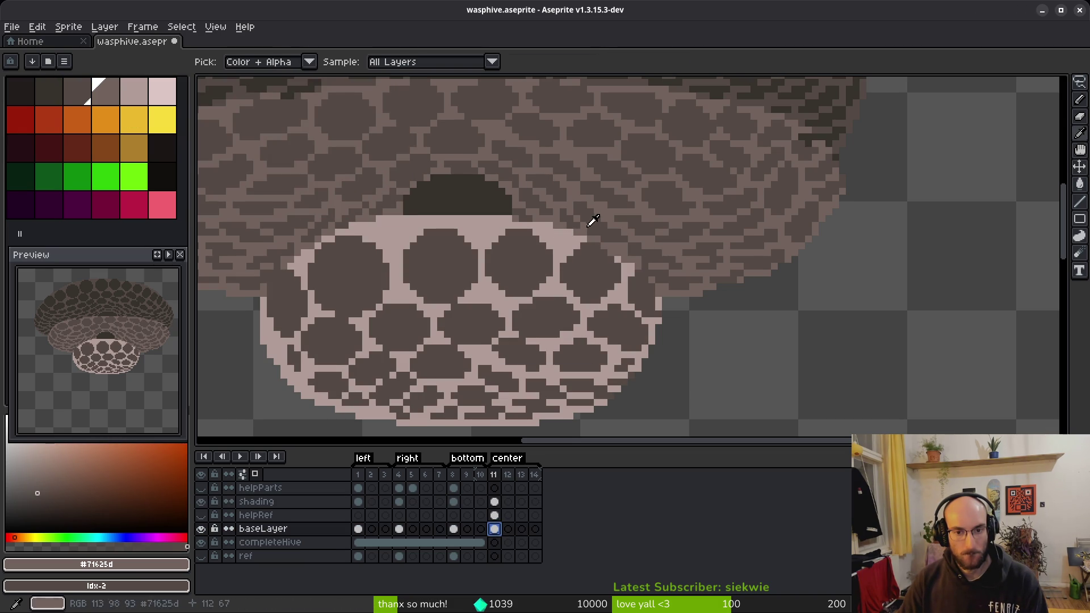
pyautogui.click(570, 232)
pyautogui.rightClick(584, 187)
pyautogui.hotkey('shift', 'r')
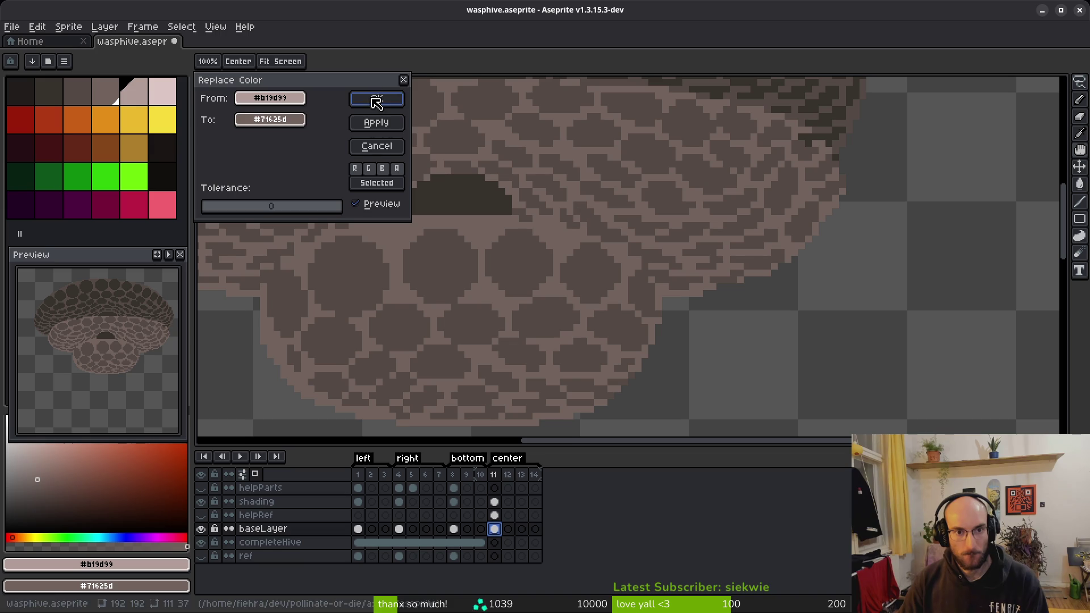
pyautogui.click(377, 97)
pyautogui.press('w')
pyautogui.hotkey('ctrl', 'z')
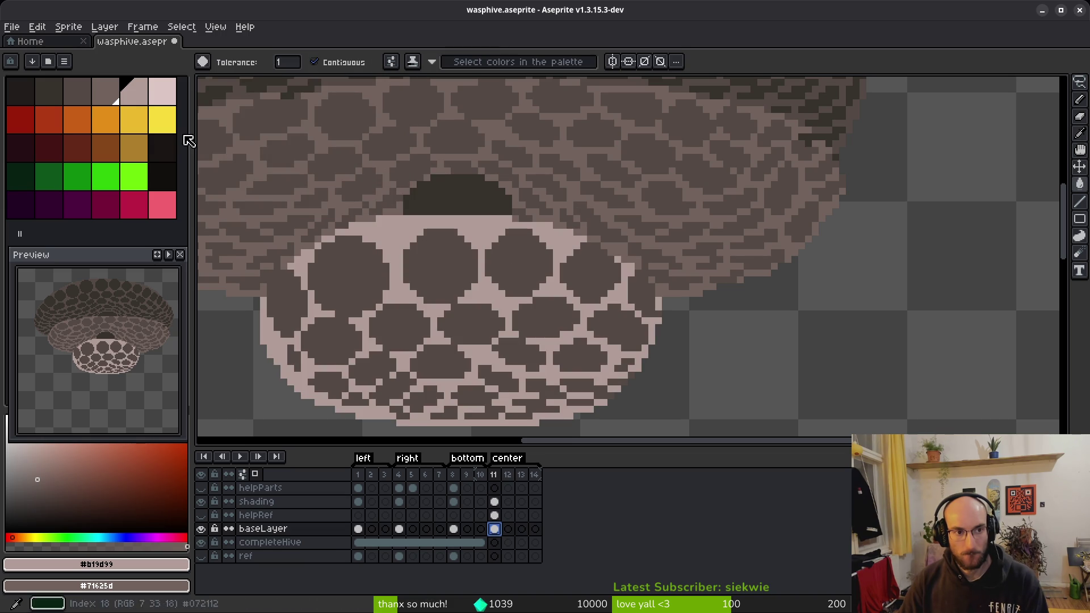
# Step: Pick a muted pinkish-brown and try replacing the pale pink #b19d99 with it
pyautogui.click(41, 483)
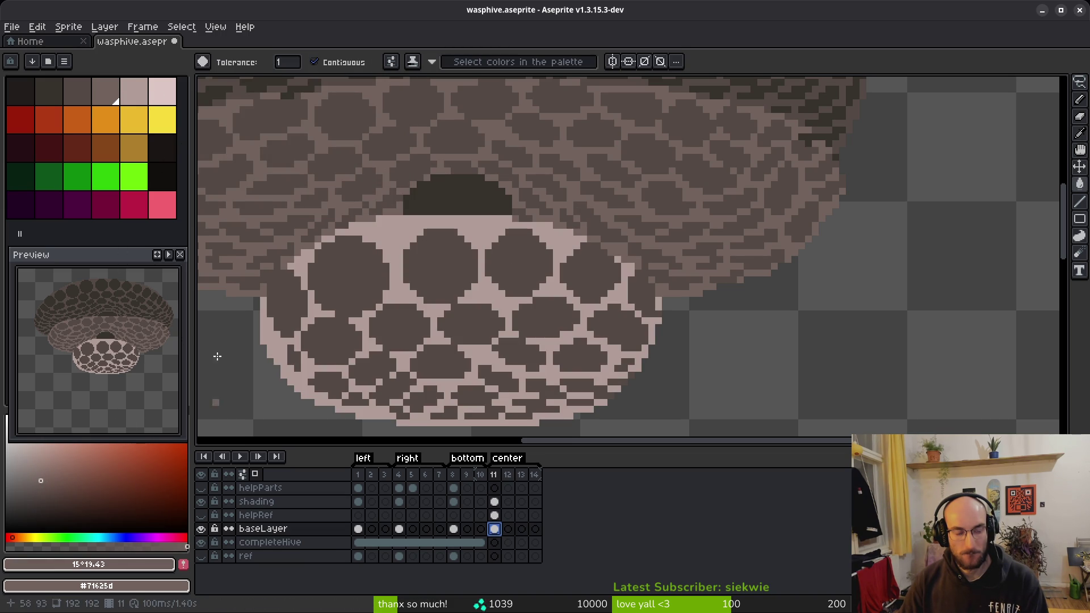
pyautogui.hotkey('shift', 'r')
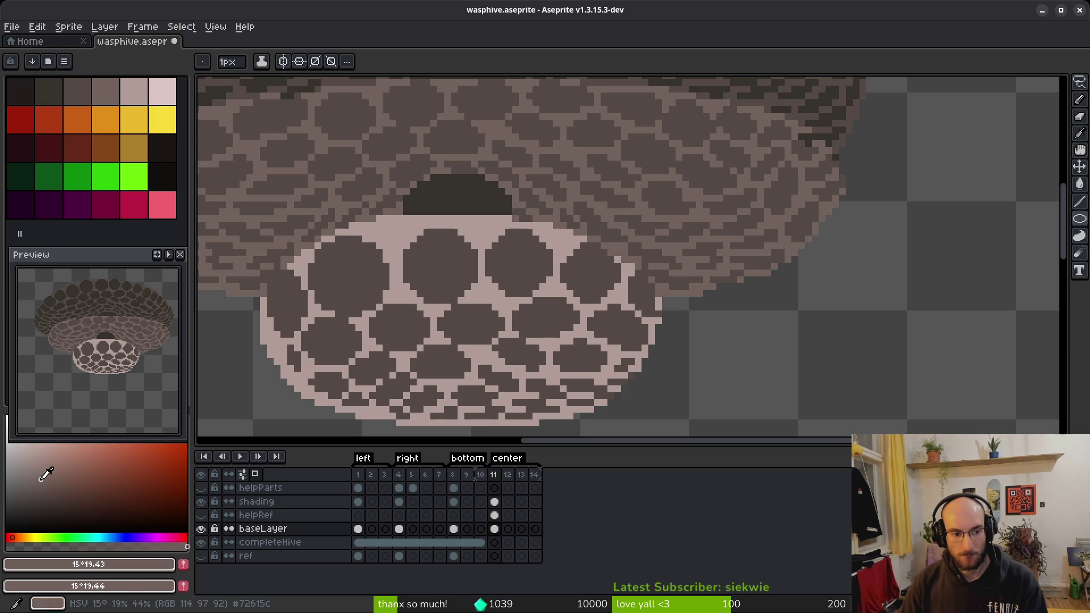
pyautogui.keyDown('alt'); pyautogui.click(499, 231); pyautogui.keyUp('alt')
pyautogui.hotkey('shift', 'r')
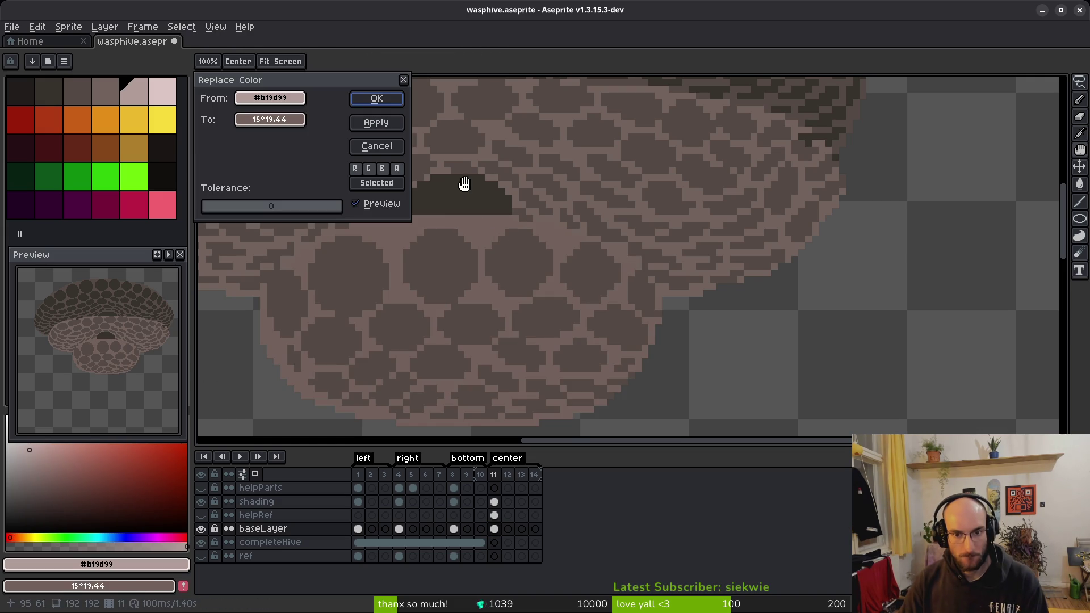
pyautogui.press('Return')
pyautogui.press('b')
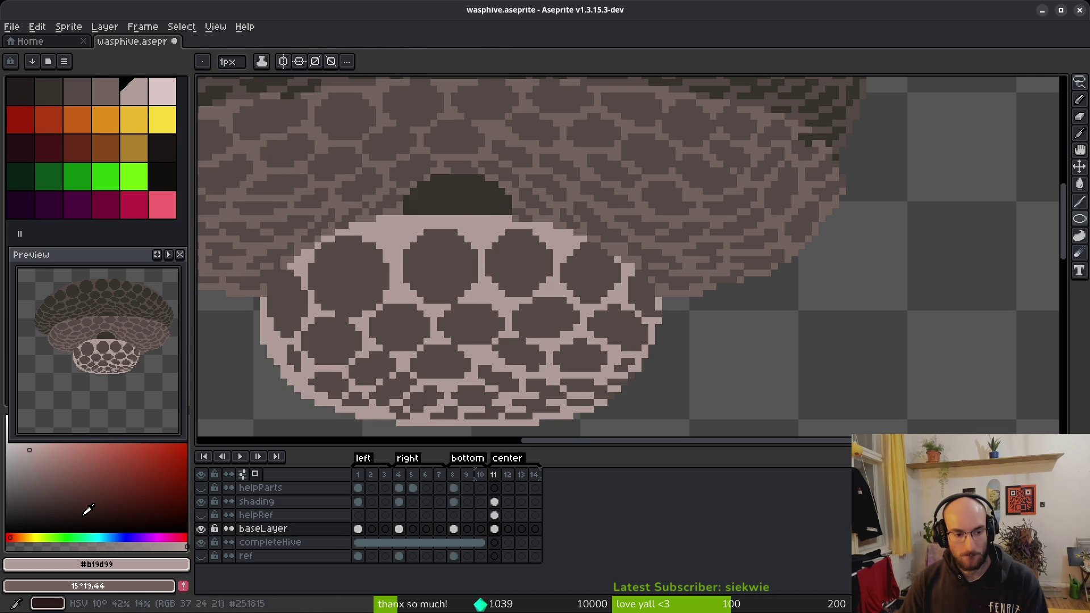
# Step: Close the sprite preview panel and try several darker secondary colour shades
pyautogui.rightClick(26, 454)
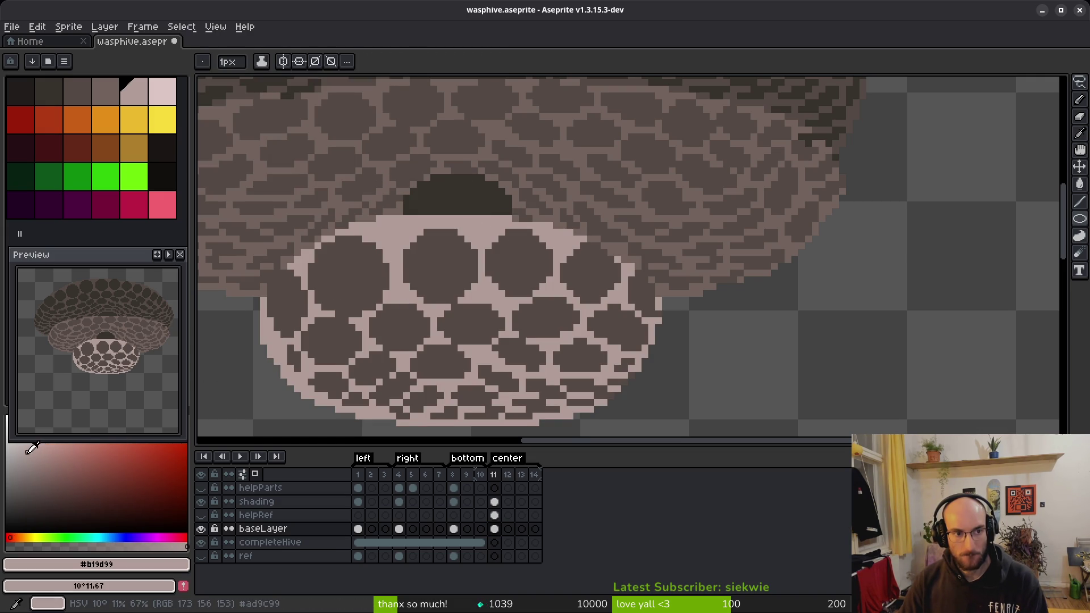
pyautogui.click(180, 255)
pyautogui.rightClick(33, 435)
pyautogui.rightClick(38, 452)
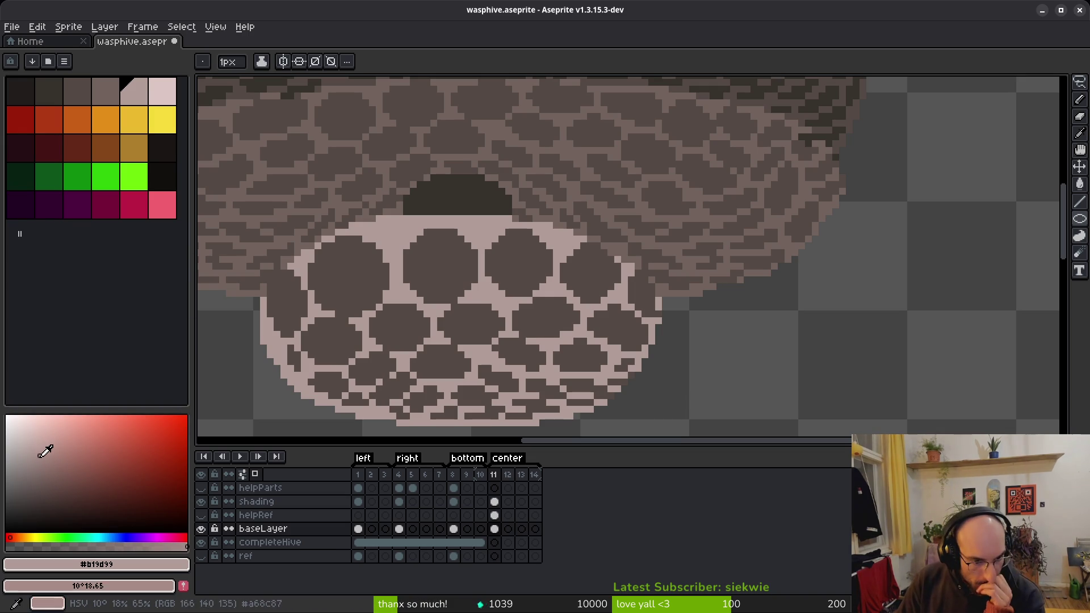
pyautogui.rightClick(40, 453)
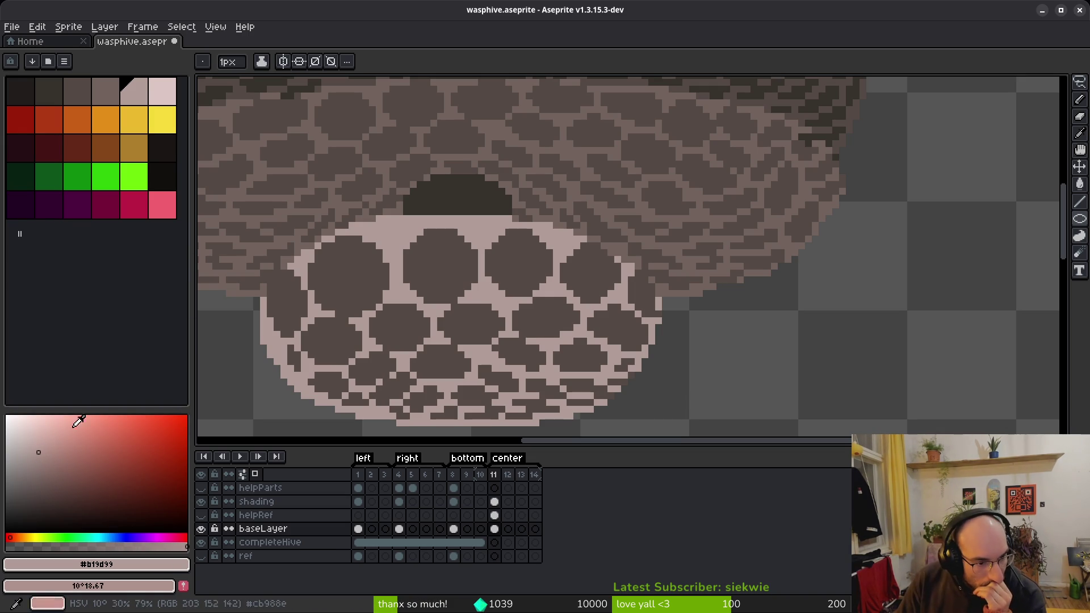
pyautogui.rightClick(136, 97)
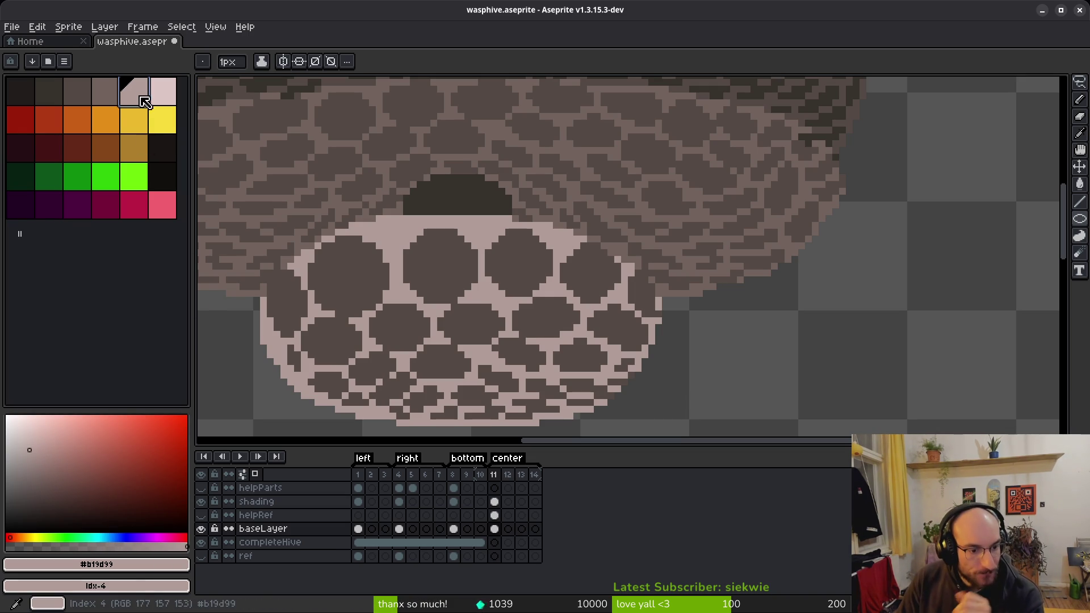
pyautogui.rightClick(28, 446)
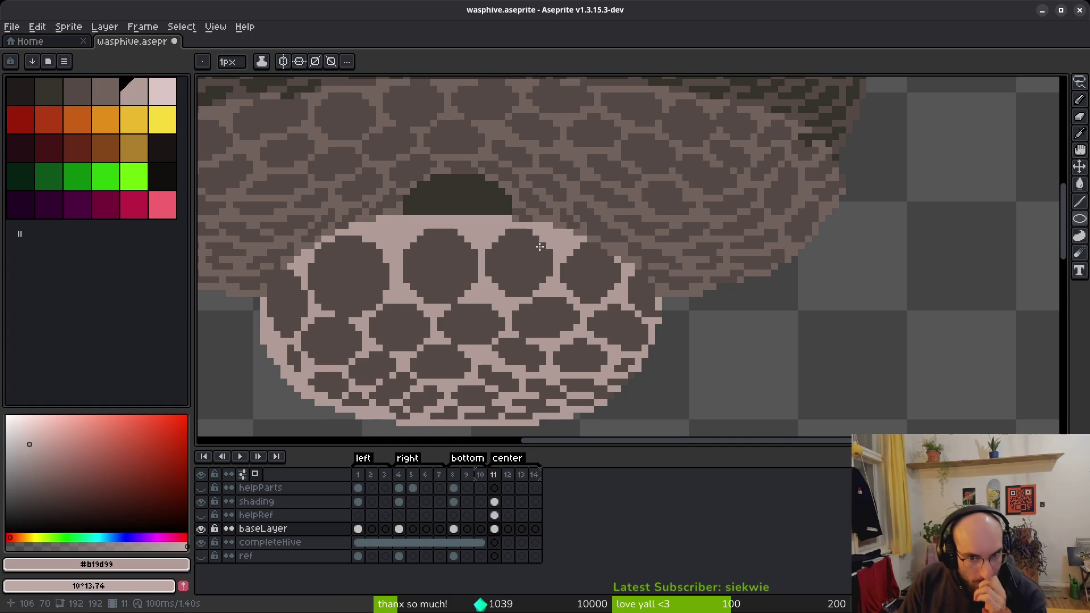
# Step: Try flood-filling the pale mortar region with light pinkish grey, then undo it
pyautogui.press('w')
pyautogui.click(490, 238)
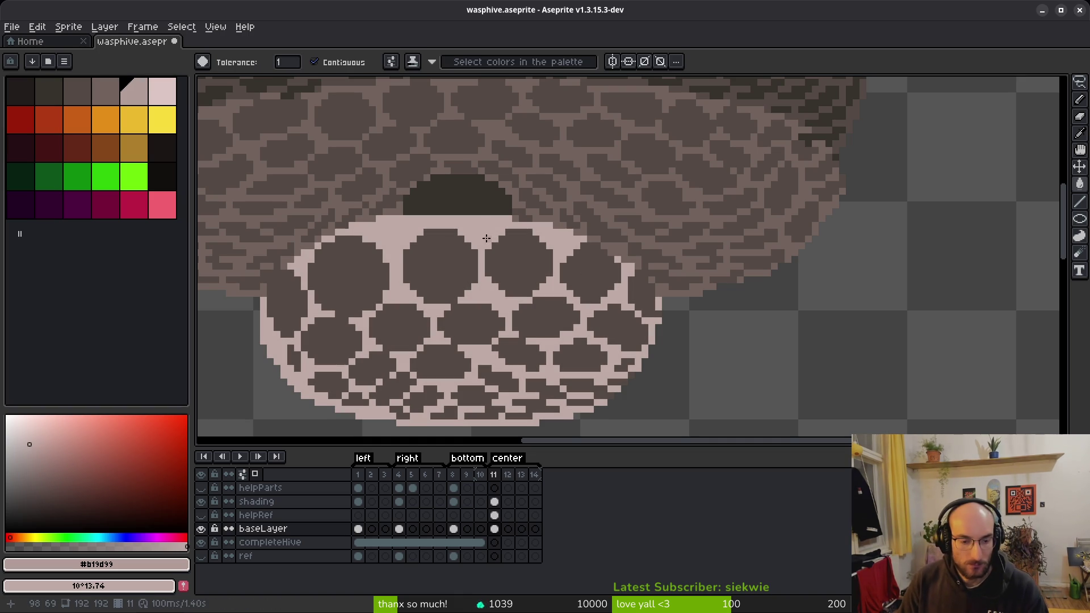
pyautogui.click(50, 466)
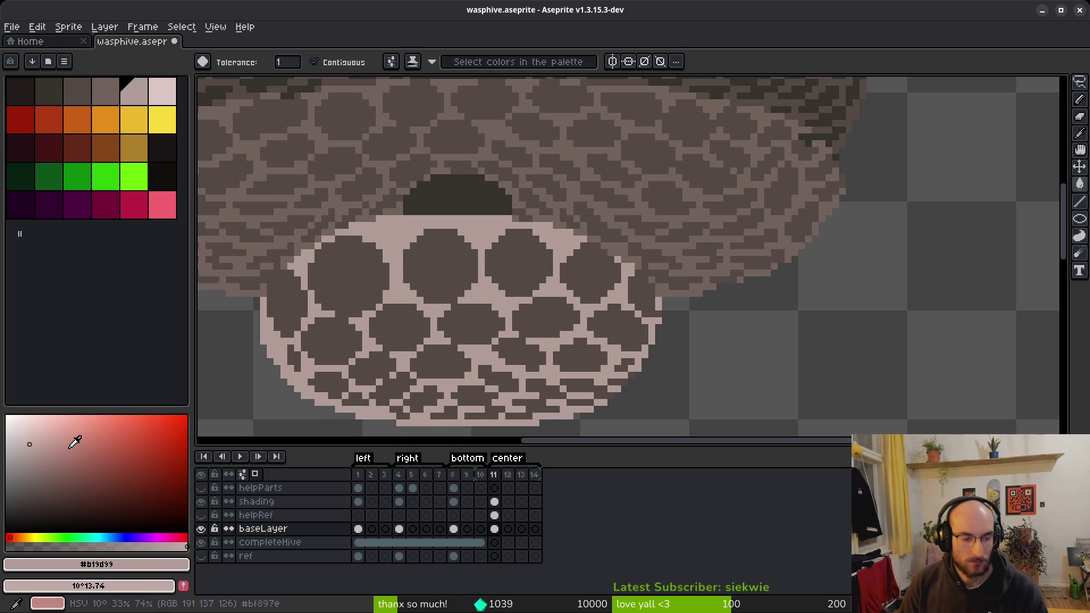
pyautogui.click(88, 437)
pyautogui.hotkey('alt', 'Up')
pyautogui.press('g')
pyautogui.click(486, 230)
pyautogui.hotkey('ctrl', 'z')
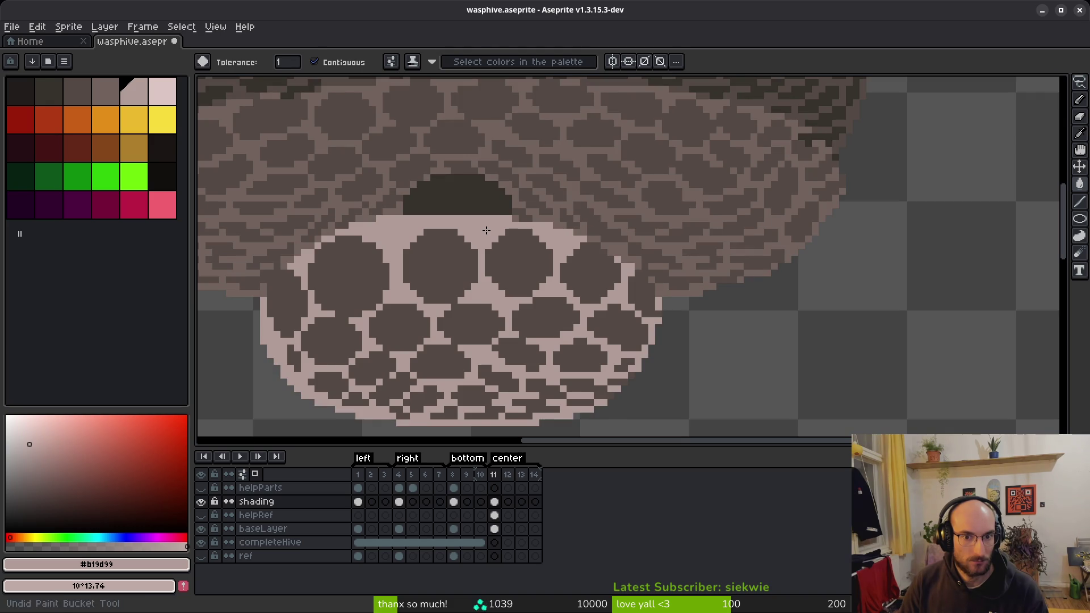
# Step: Resample the pale pink #b19d99, choose a slightly darker pink, and activate baseLayer frame 11
pyautogui.press('i')
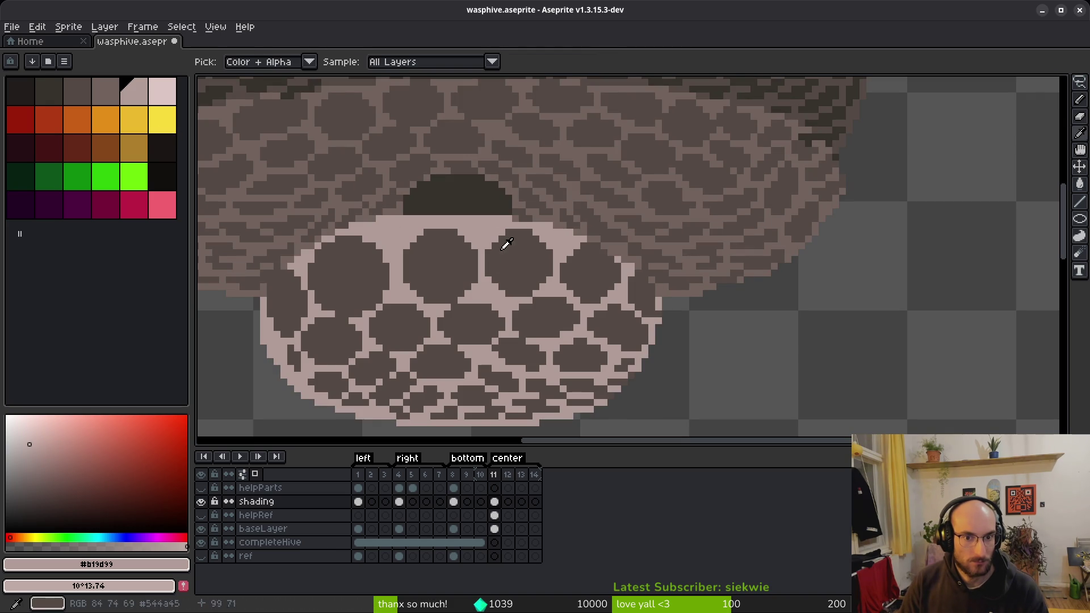
pyautogui.click(487, 212)
pyautogui.click(483, 225)
pyautogui.press('g')
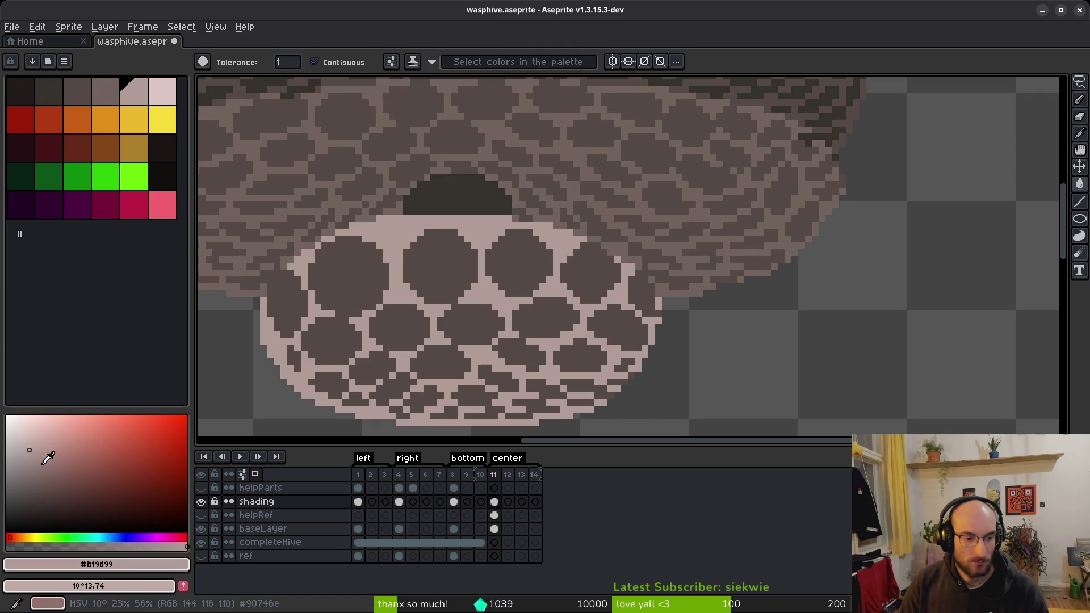
pyautogui.click(34, 453)
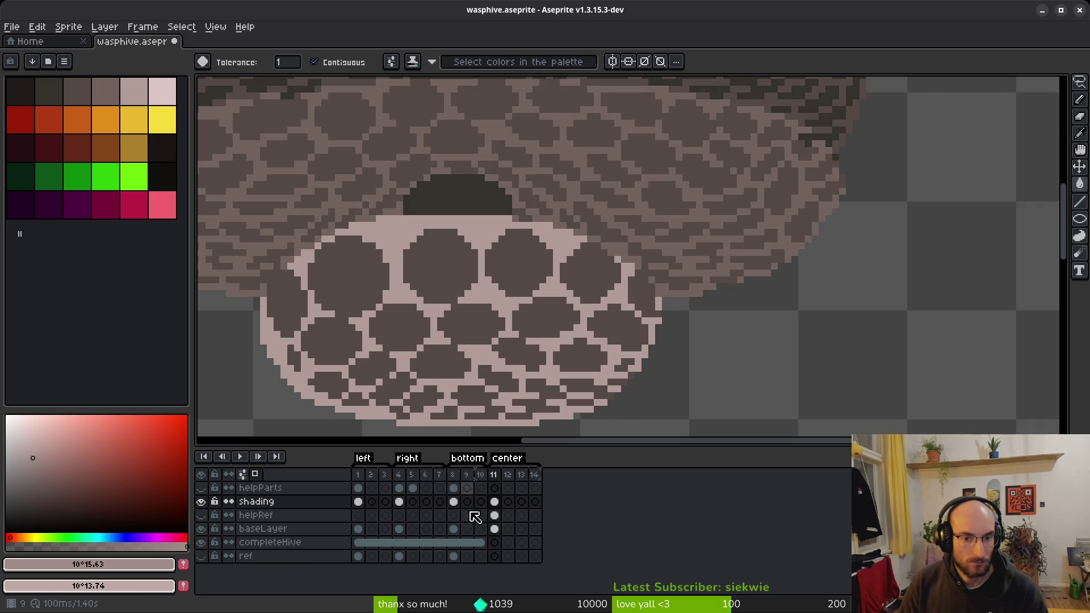
pyautogui.click(497, 541)
# Step: Try replacing the darker hive brown with a palette colour, then cancel
pyautogui.click(495, 529)
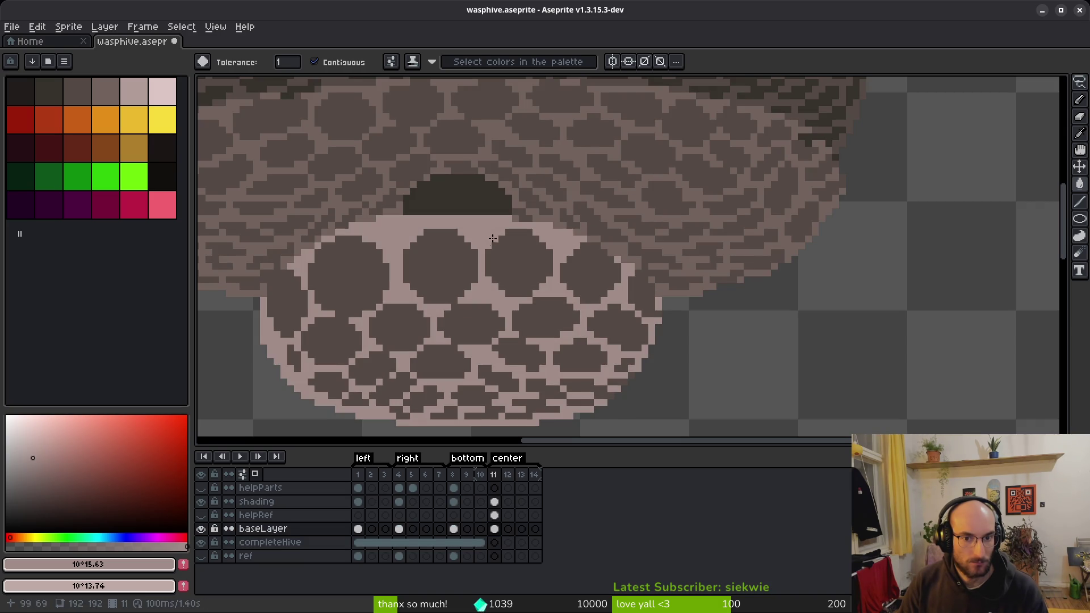
pyautogui.scroll(-6, 673, 346)
pyautogui.scroll(-1, 673, 346)
pyautogui.scroll(7, 574, 323)
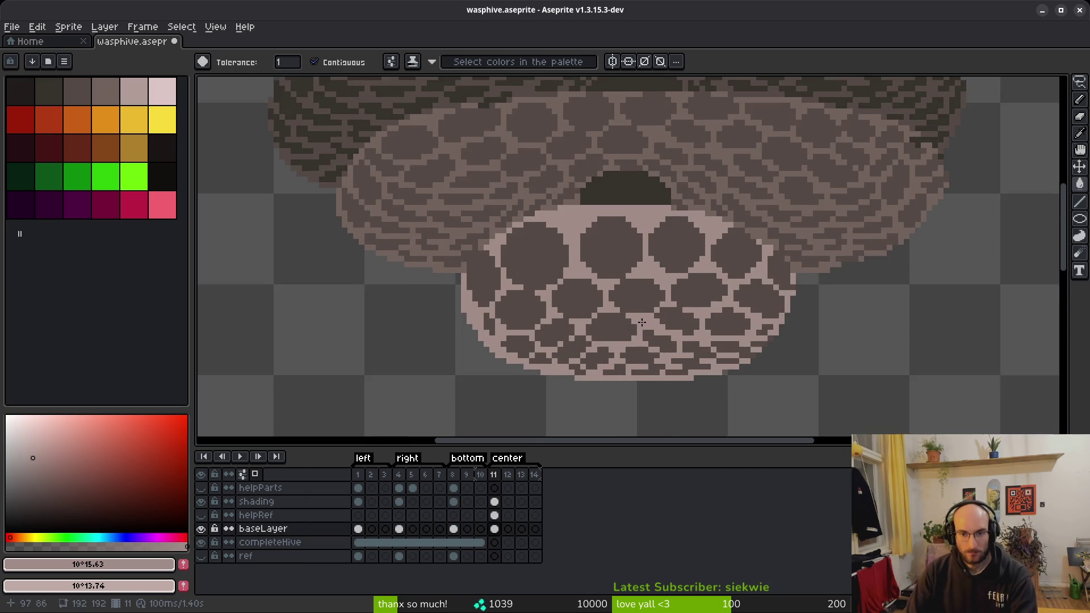
pyautogui.keyDown('alt'); pyautogui.click(545, 267); pyautogui.keyUp('alt')
pyautogui.rightClick(105, 93)
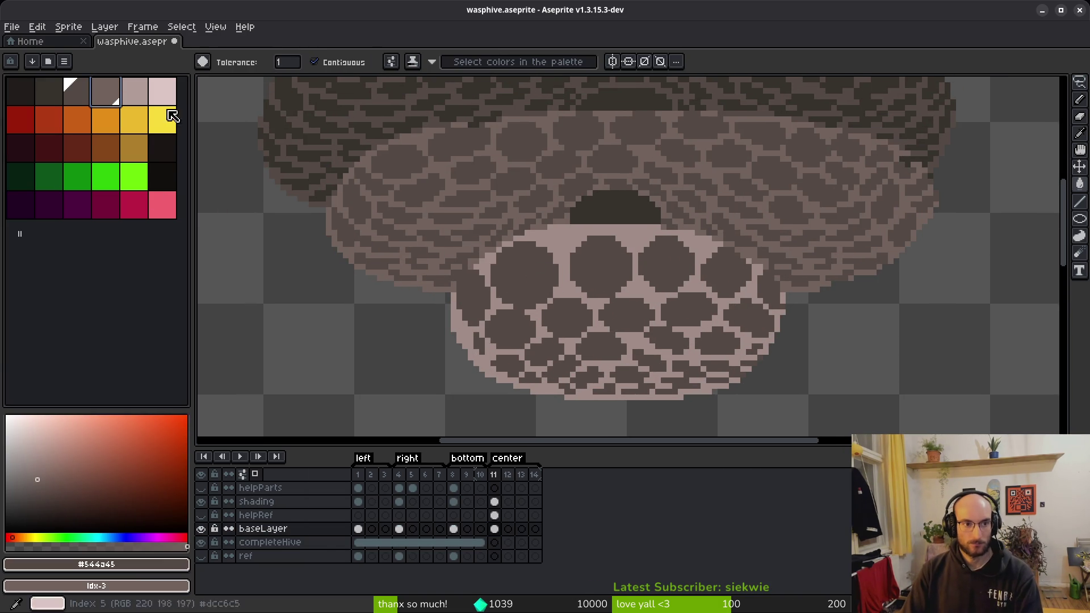
pyautogui.hotkey('shift', 'r')
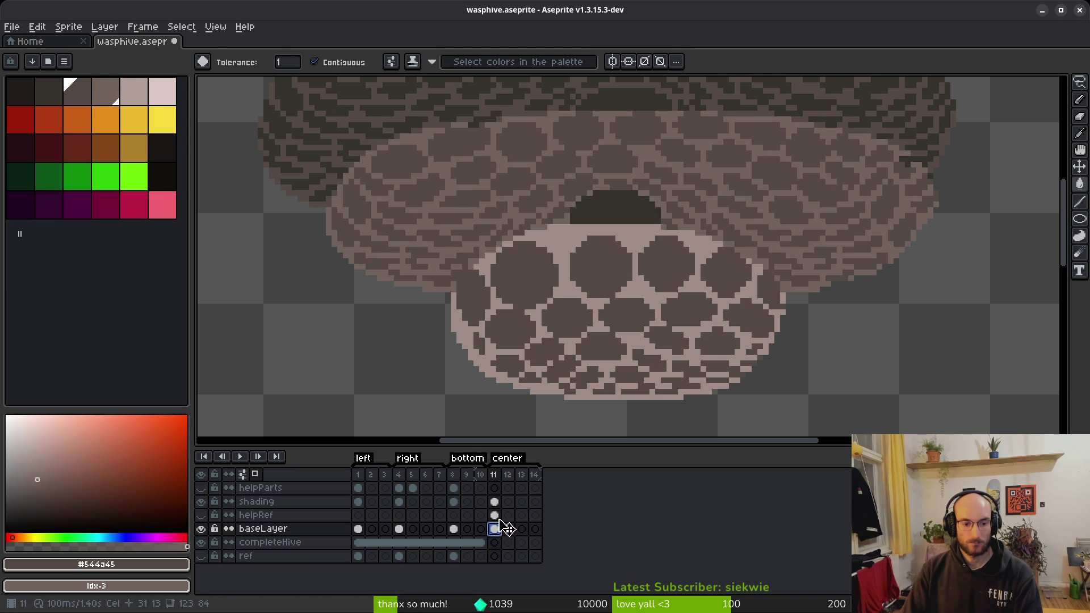
pyautogui.click(495, 502)
pyautogui.press('i')
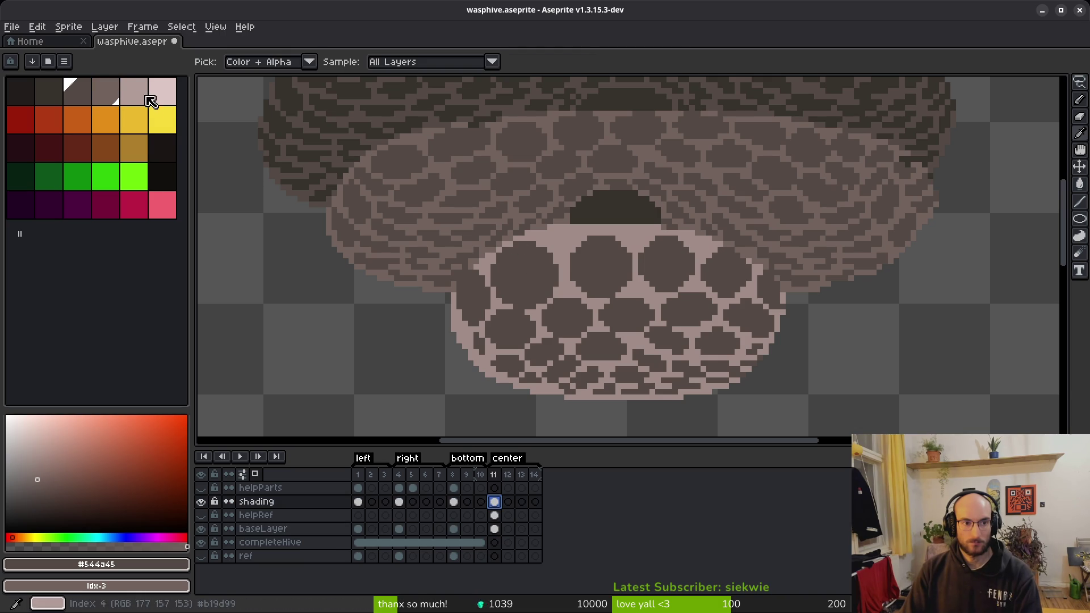
pyautogui.hotkey('shift', 'r')
pyautogui.press('Escape')
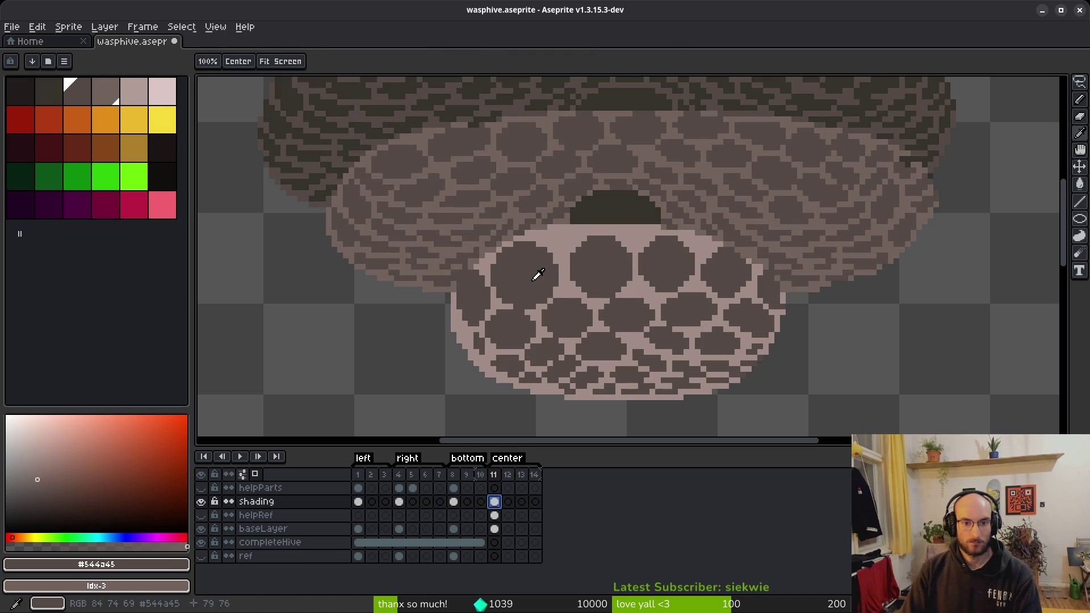
# Step: Select the lower hive section on the shading layer and nudge it down one pixel
pyautogui.press('m')
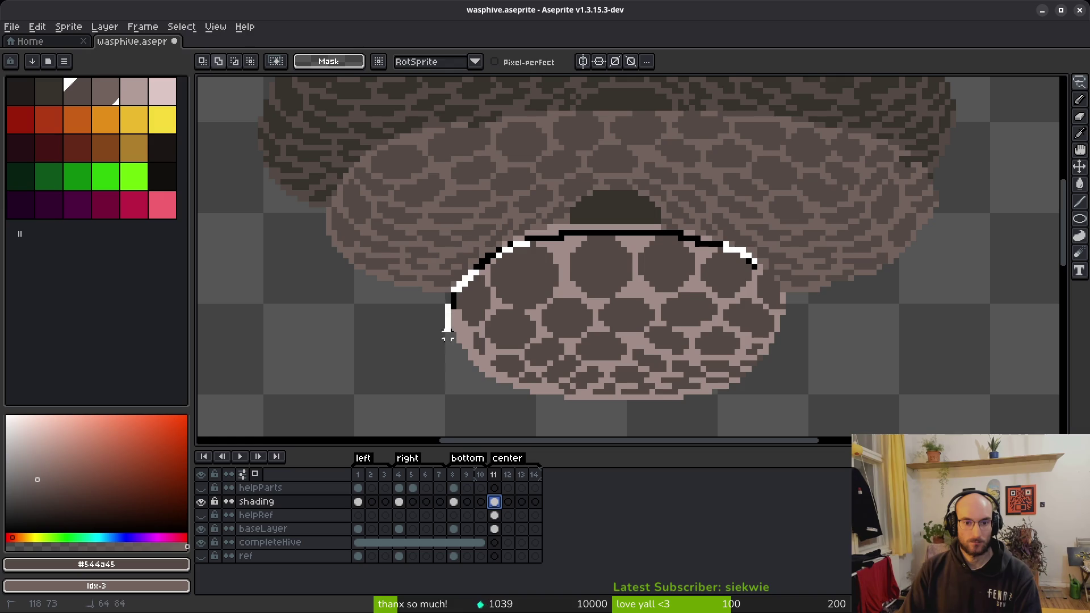
pyautogui.click(721, 358)
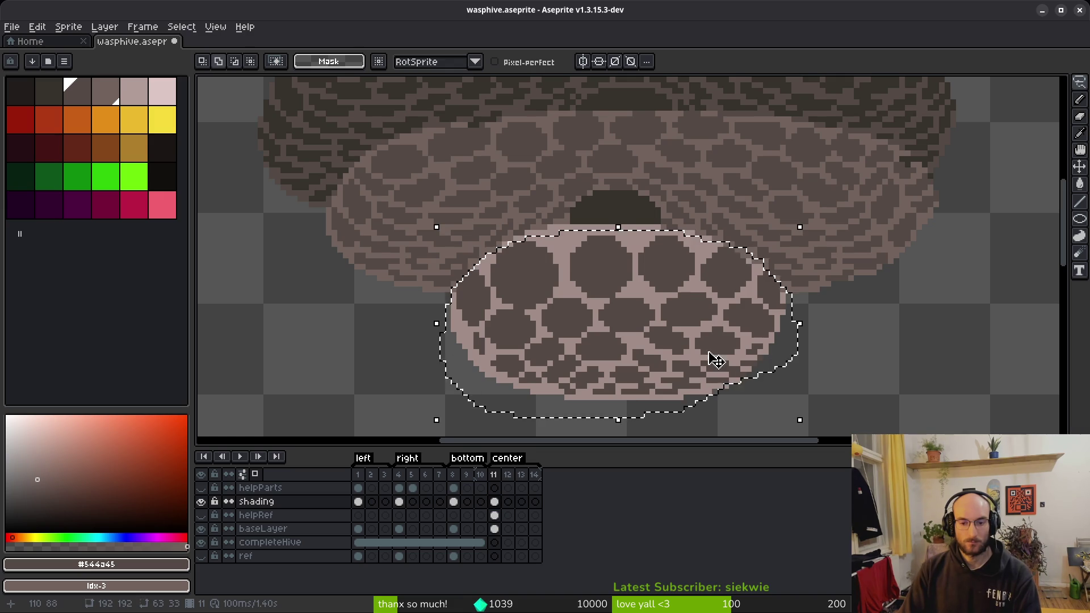
pyautogui.press('Down')
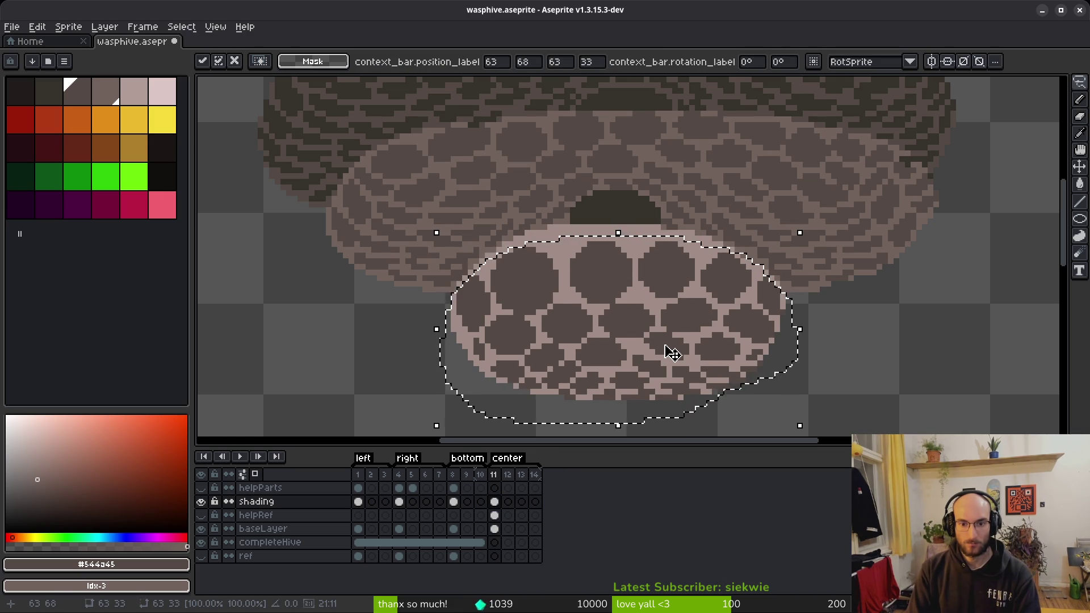
# Step: Replace the lower dome's light pink with a lighter palette shade
pyautogui.keyDown('alt'); pyautogui.click(455, 223); pyautogui.keyUp('alt')
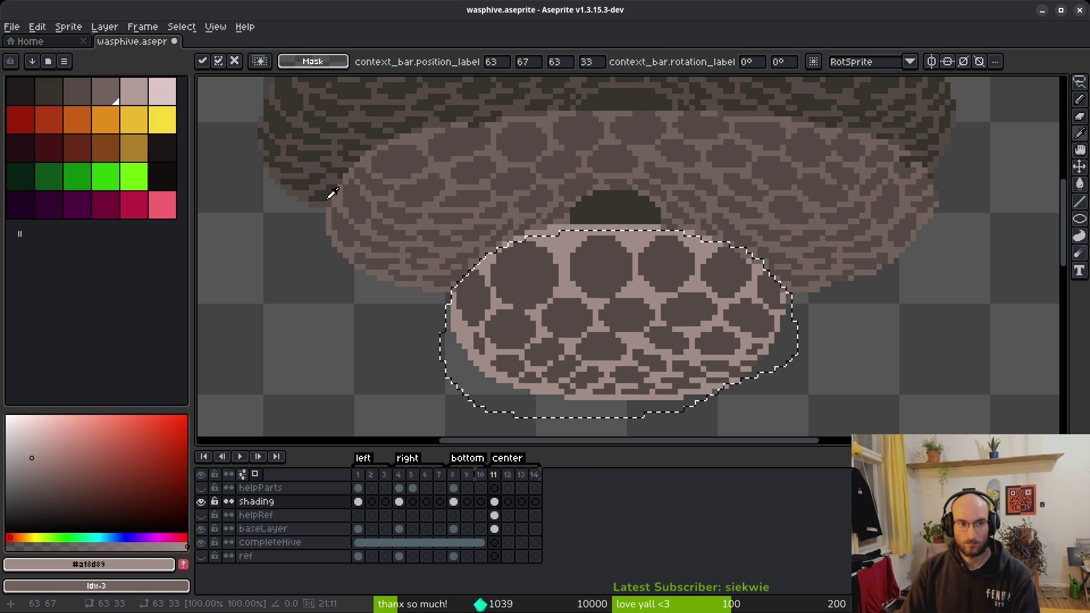
pyautogui.click(88, 98)
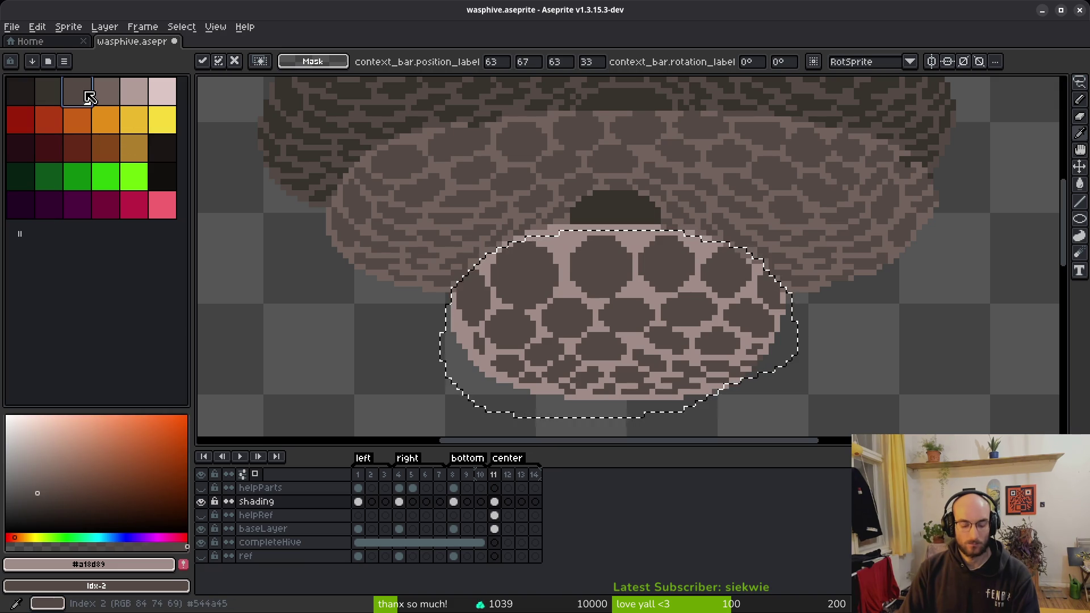
pyautogui.hotkey('shift', 'r')
pyautogui.press('Escape')
pyautogui.click(113, 96)
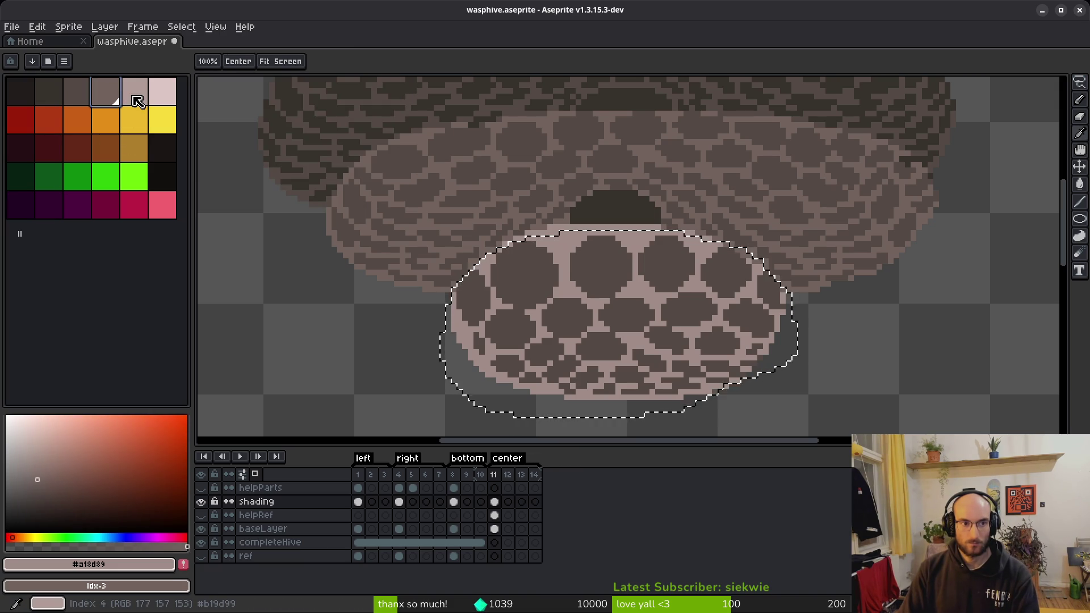
pyautogui.click(140, 98)
pyautogui.hotkey('shift', 'r')
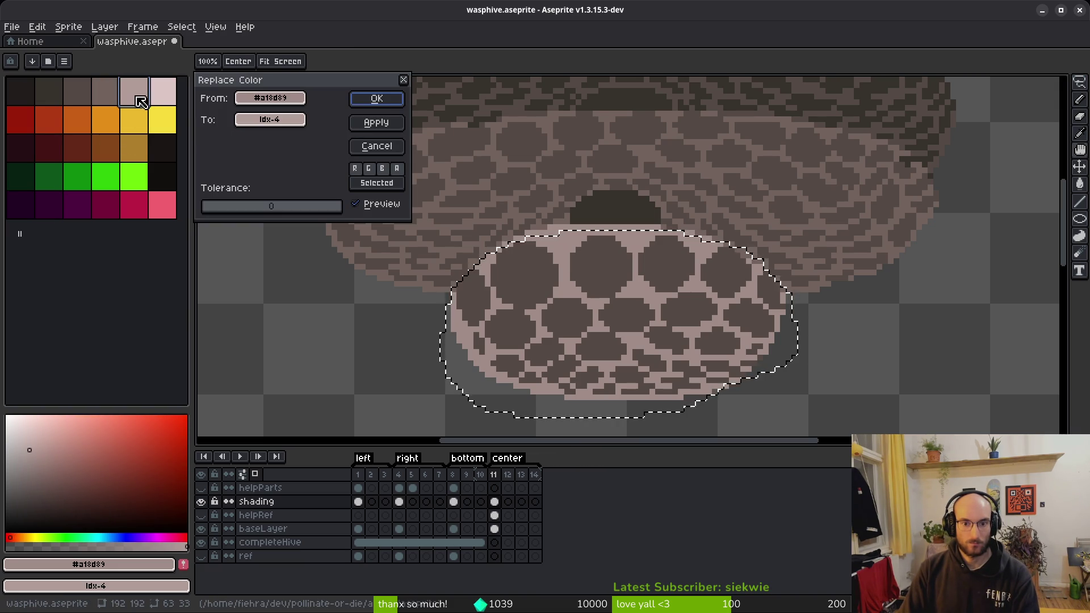
pyautogui.click(382, 107)
# Step: Replace the hive cells' dark brown with palette index 3
pyautogui.press('i')
pyautogui.click(591, 250)
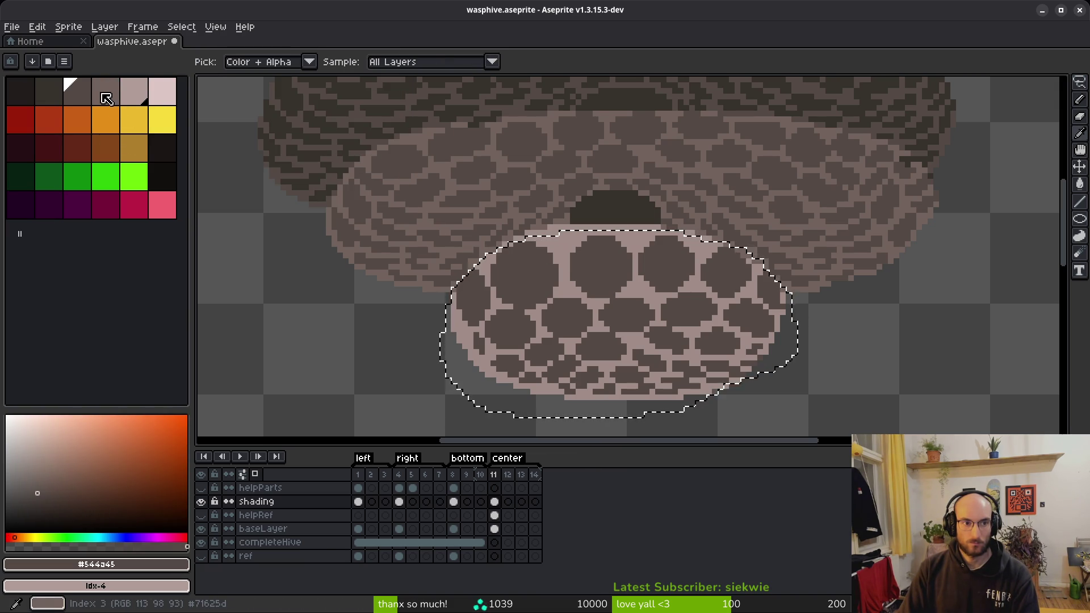
pyautogui.rightClick(107, 97)
pyautogui.hotkey('shift', 'r')
pyautogui.click(401, 98)
# Step: Save wasphive.aseprite and sample the dark patch's colour on baseLayer frame 11
pyautogui.hotkey('ctrl', 's')
pyautogui.scroll(-5, 649, 330)
pyautogui.scroll(6, 650, 330)
pyautogui.hotkey('ctrl', 's')
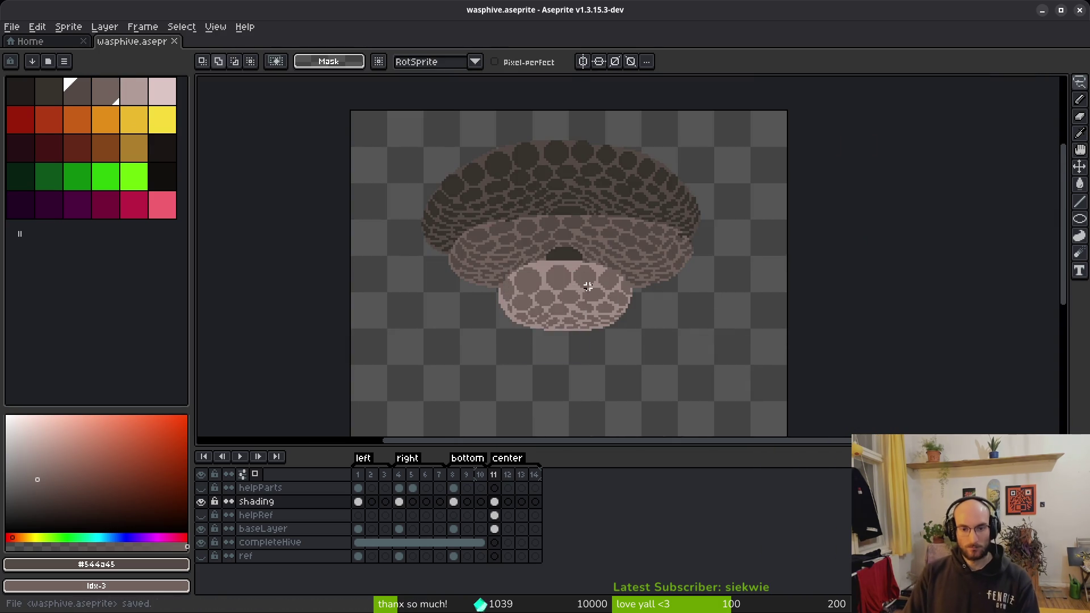
pyautogui.press('i')
pyautogui.click(580, 256)
pyautogui.click(495, 528)
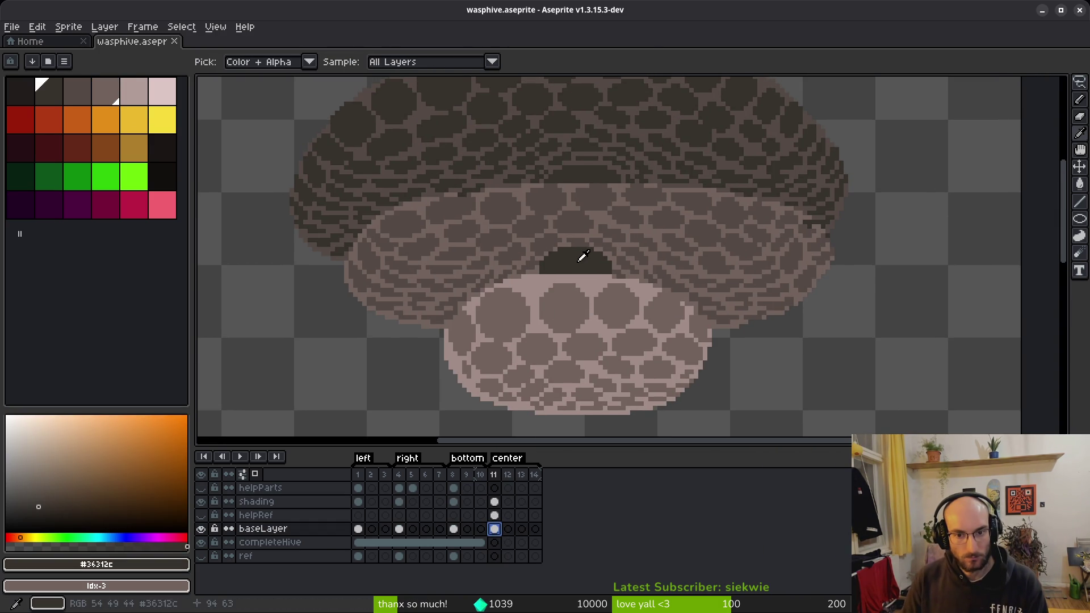
# Step: Test-fill the dark patch yellow, undo, and preview replacing it with palette index 2
pyautogui.press('m')
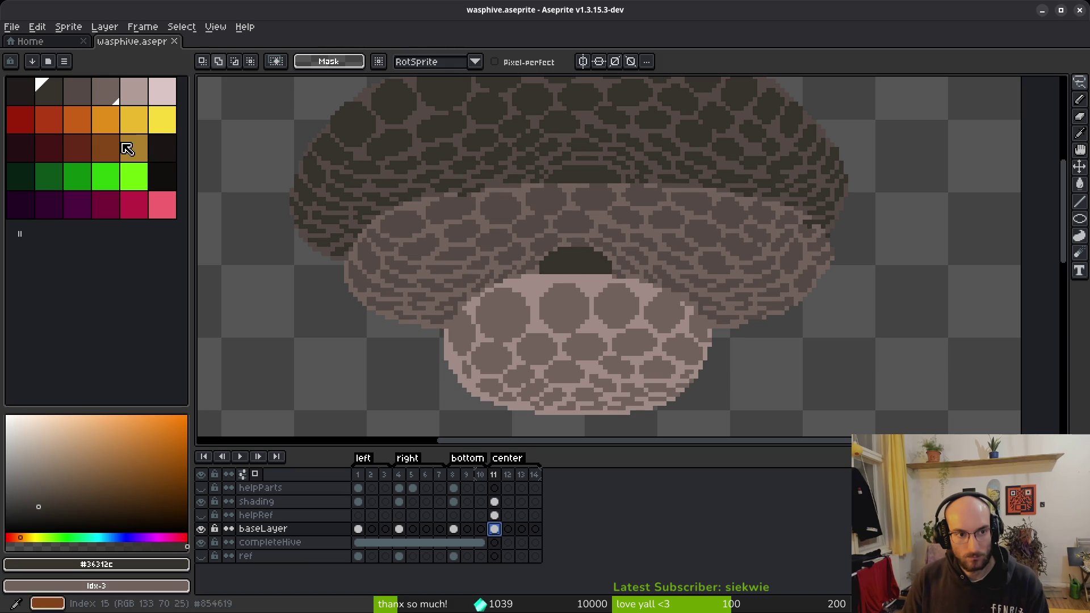
pyautogui.click(162, 120)
pyautogui.press('g')
pyautogui.click(576, 261)
pyautogui.hotkey('ctrl', 'z')
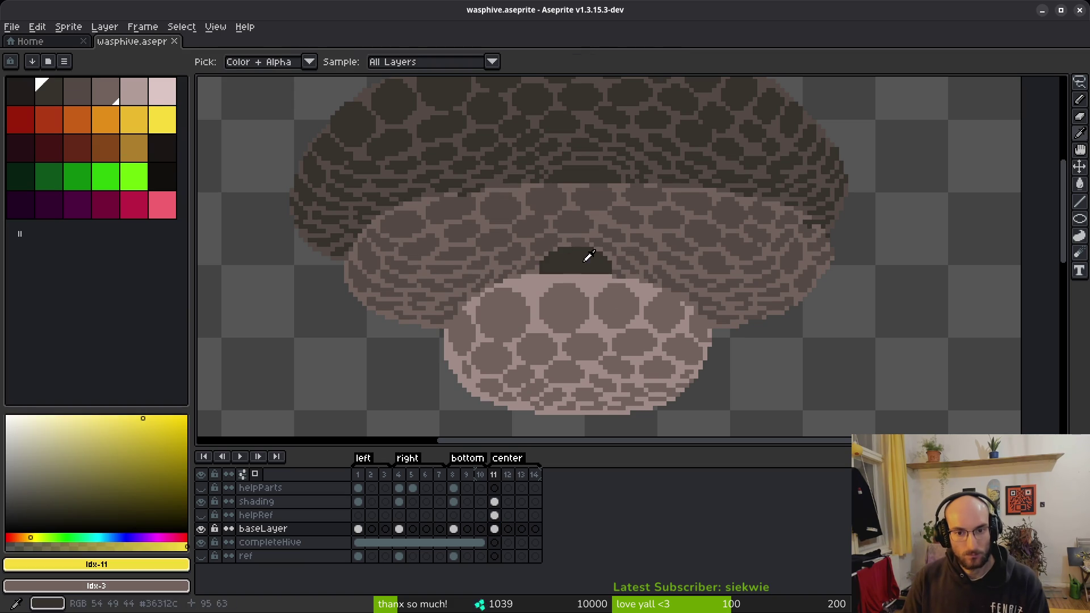
pyautogui.keyDown('alt'); pyautogui.click(583, 259); pyautogui.keyUp('alt')
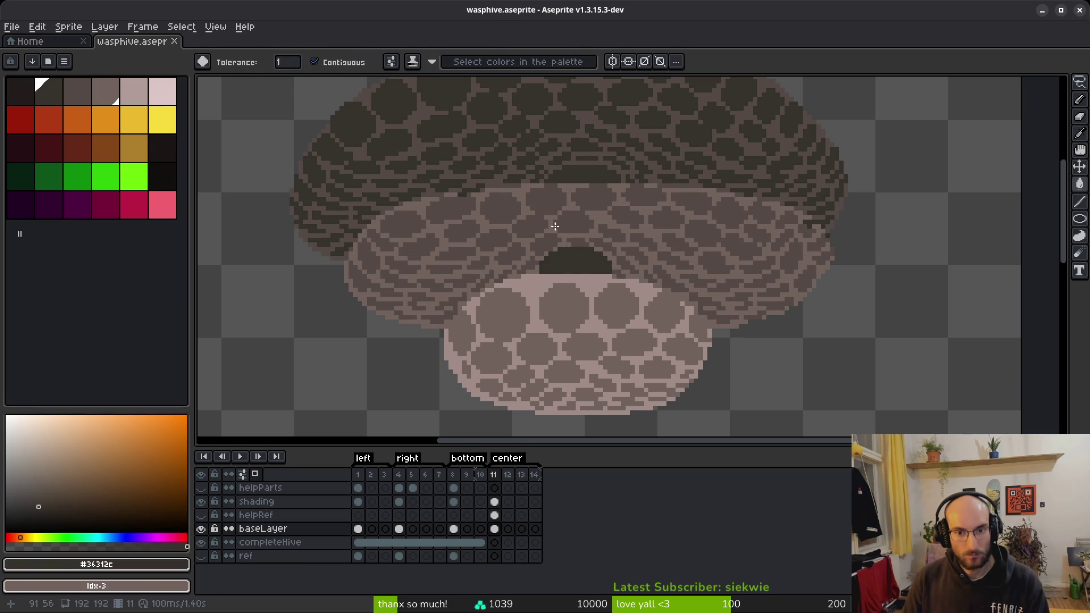
pyautogui.rightClick(77, 99)
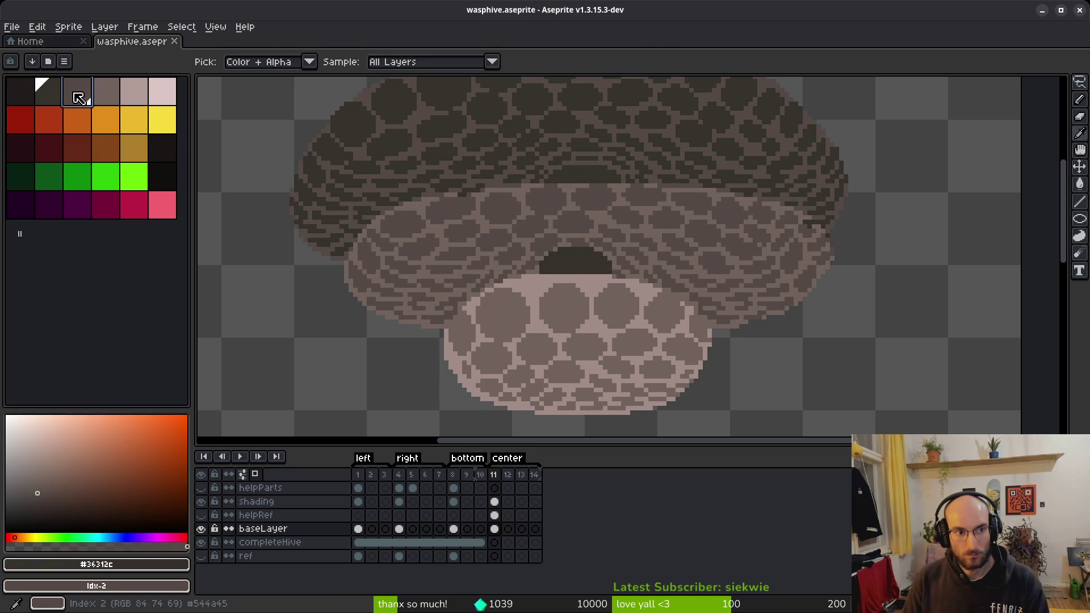
pyautogui.hotkey('shift', 'r')
pyautogui.press('Escape')
# Step: Lasso the dark patch and replace #36312c with palette index 2
pyautogui.press('q')
pyautogui.scroll(3, 596, 244)
pyautogui.moveTo(437, 246)
pyautogui.mouseDown()
pyautogui.moveTo(607, 234)
pyautogui.moveTo(434, 267)
pyautogui.mouseUp()
pyautogui.hotkey('shift', 'r')
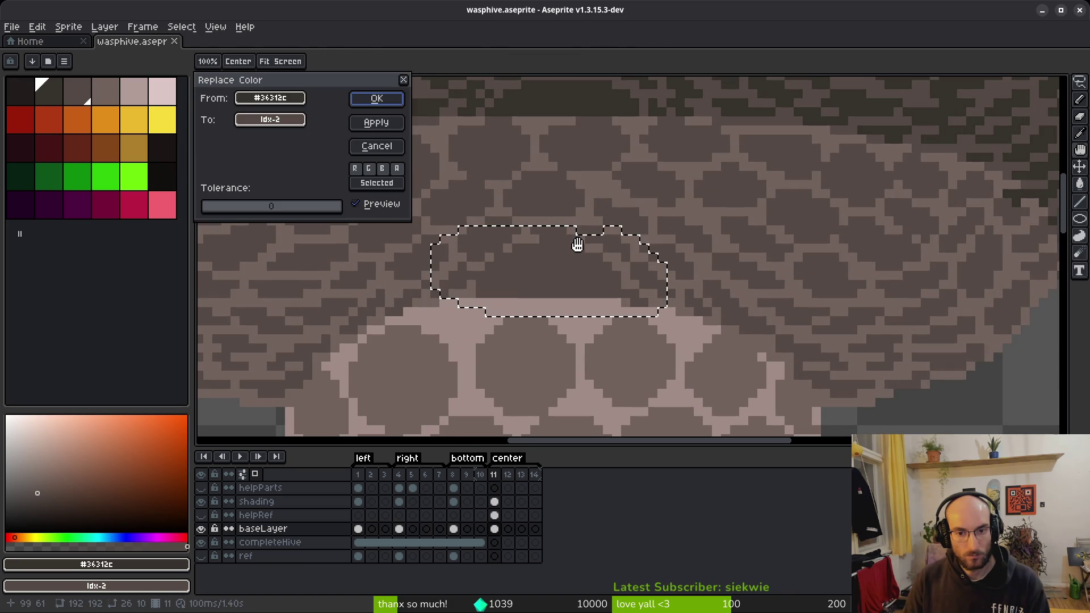
pyautogui.click(372, 97)
pyautogui.scroll(-3, 657, 294)
pyautogui.hotkey('ctrl', 'd')
# Step: Check the area around the hive entrance and save wasphive.aseprite
pyautogui.scroll(2, 632, 278)
pyautogui.scroll(-4, 650, 296)
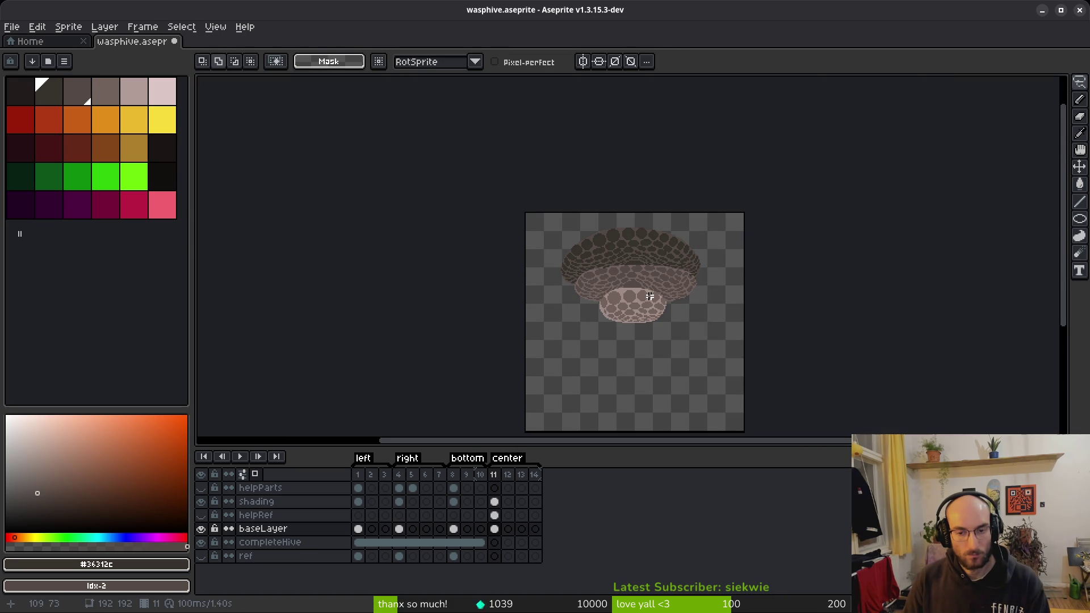
pyautogui.moveTo(650, 291); pyautogui.dragTo(651, 281)
pyautogui.hotkey('ctrl', 'd')
pyautogui.hotkey('ctrl', 's')
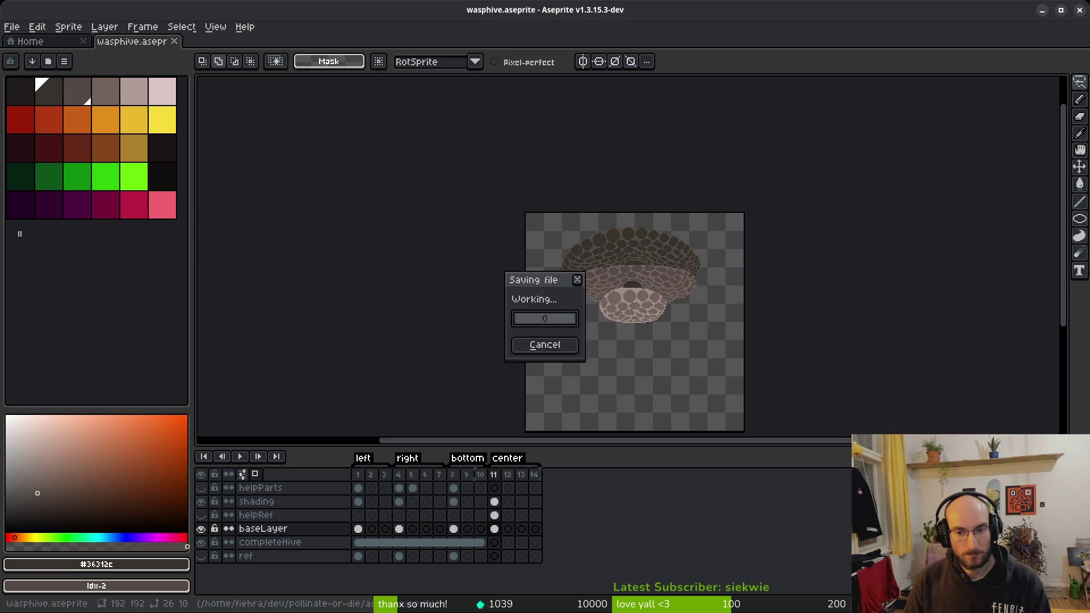
pyautogui.scroll(2, 654, 287)
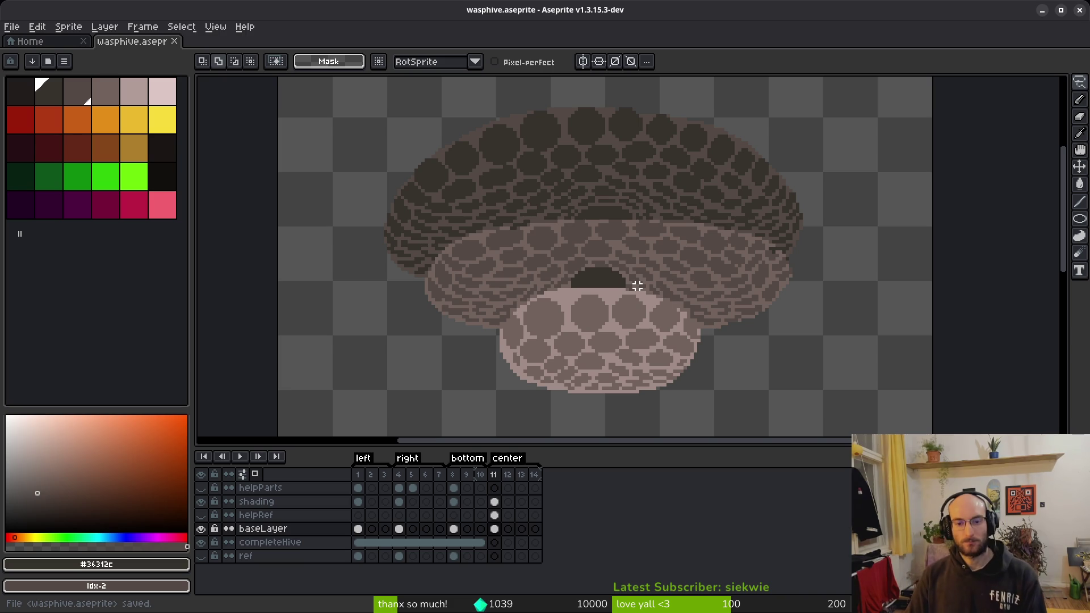
pyautogui.scroll(-3, 637, 286)
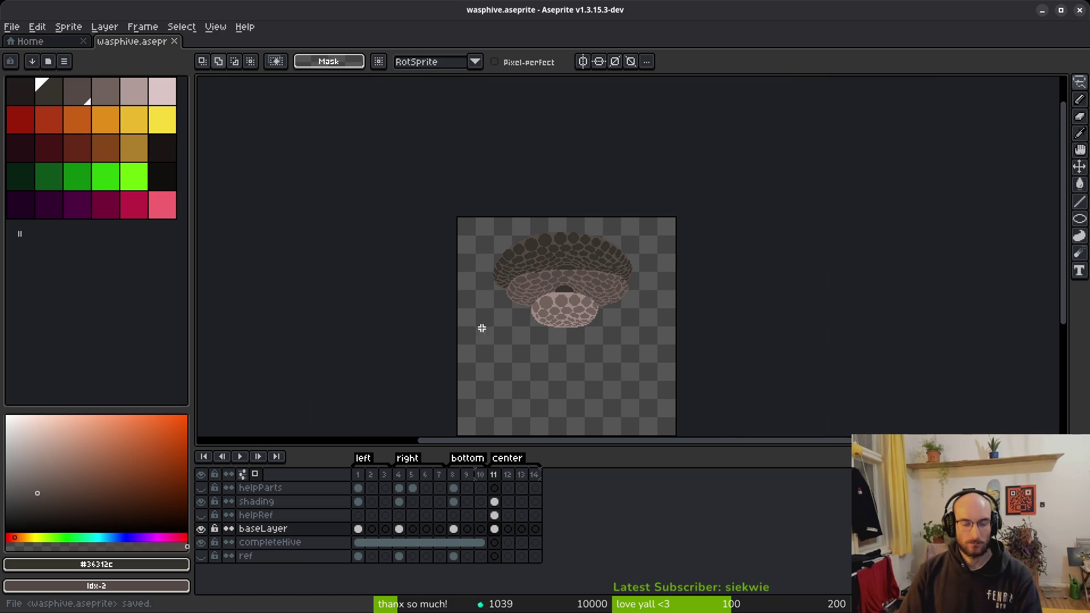
# Step: Start exporting the sprite and browse to the art/objects folder
pyautogui.hotkey('ctrl', 'e')
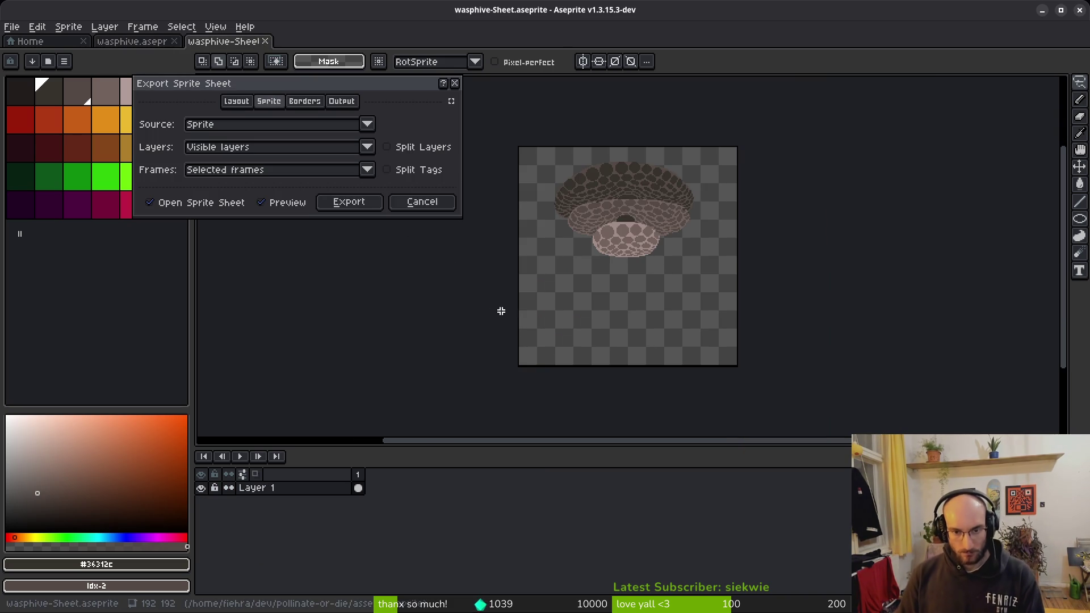
pyautogui.click(348, 202)
pyautogui.hotkey('ctrl', 'alt', 'shift', 's')
pyautogui.click(275, 50)
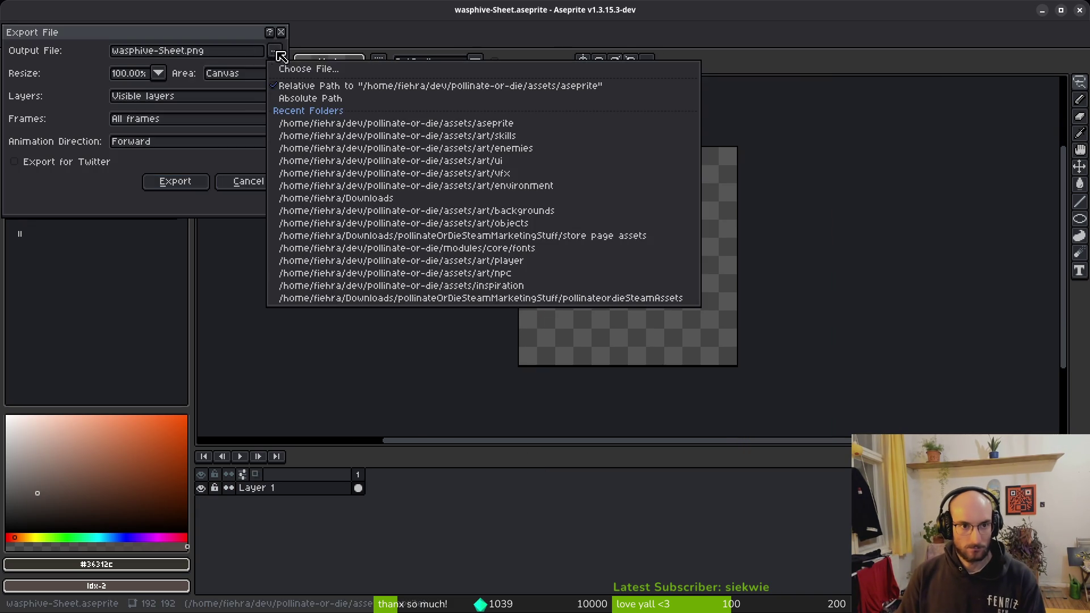
pyautogui.click(281, 65)
pyautogui.click(54, 55)
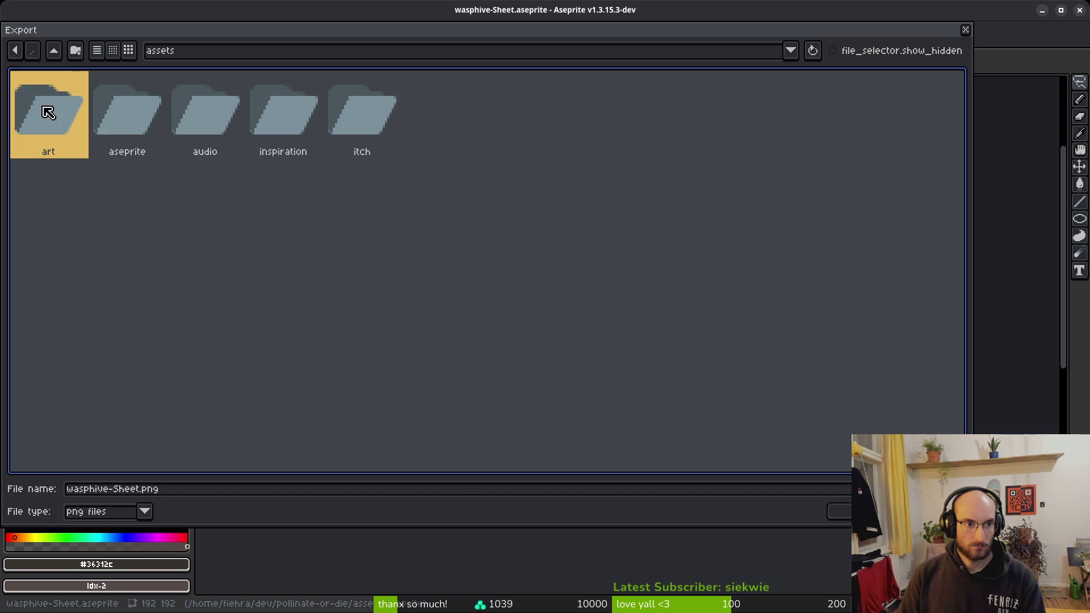
pyautogui.doubleClick(48, 122)
pyautogui.click(255, 121)
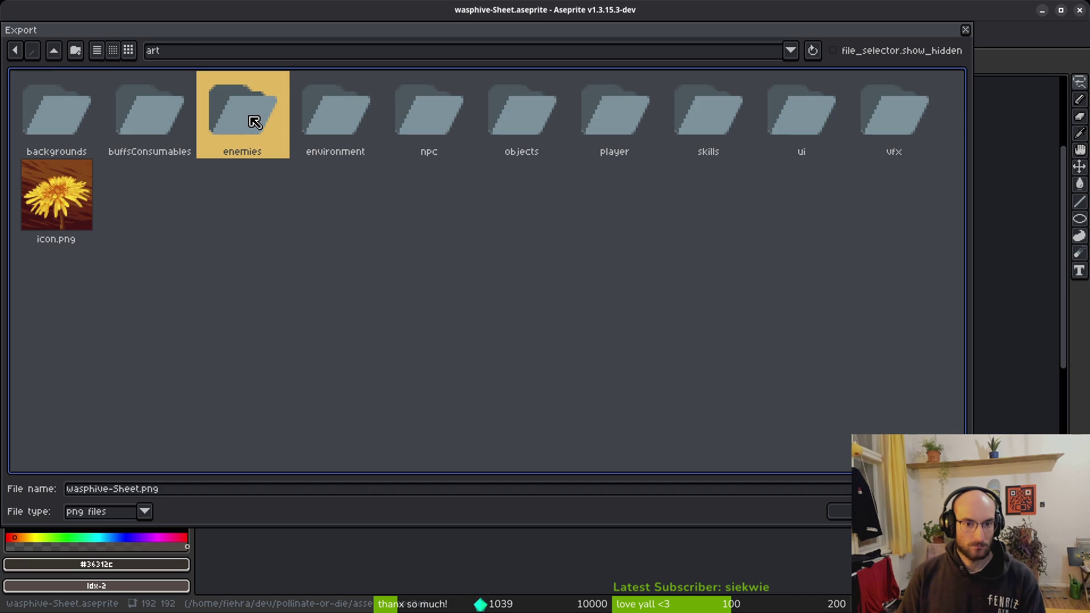
pyautogui.doubleClick(254, 122)
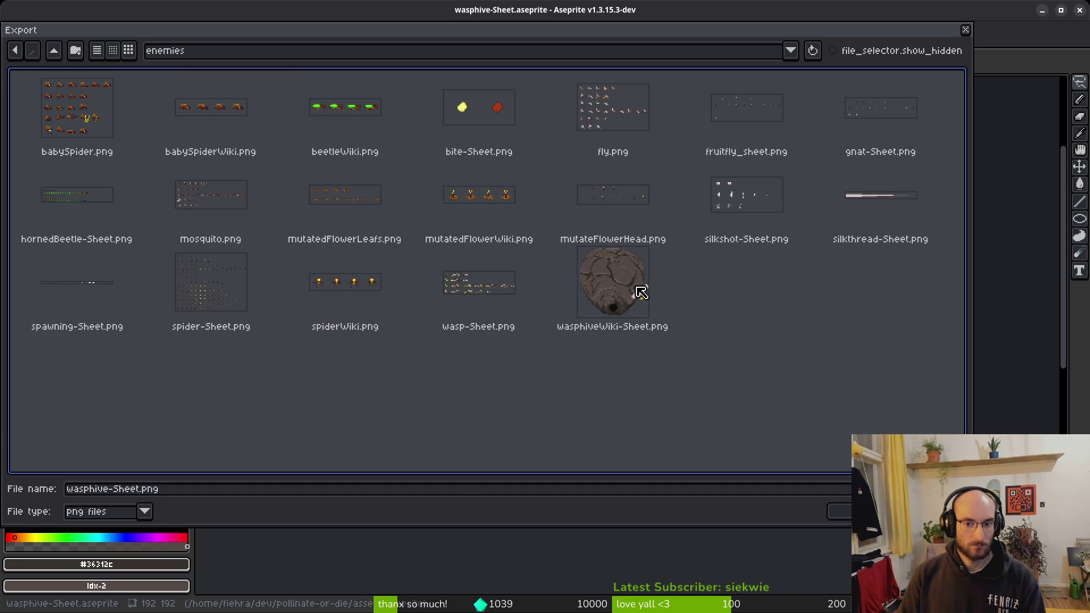
pyautogui.click(54, 49)
pyautogui.doubleClick(522, 121)
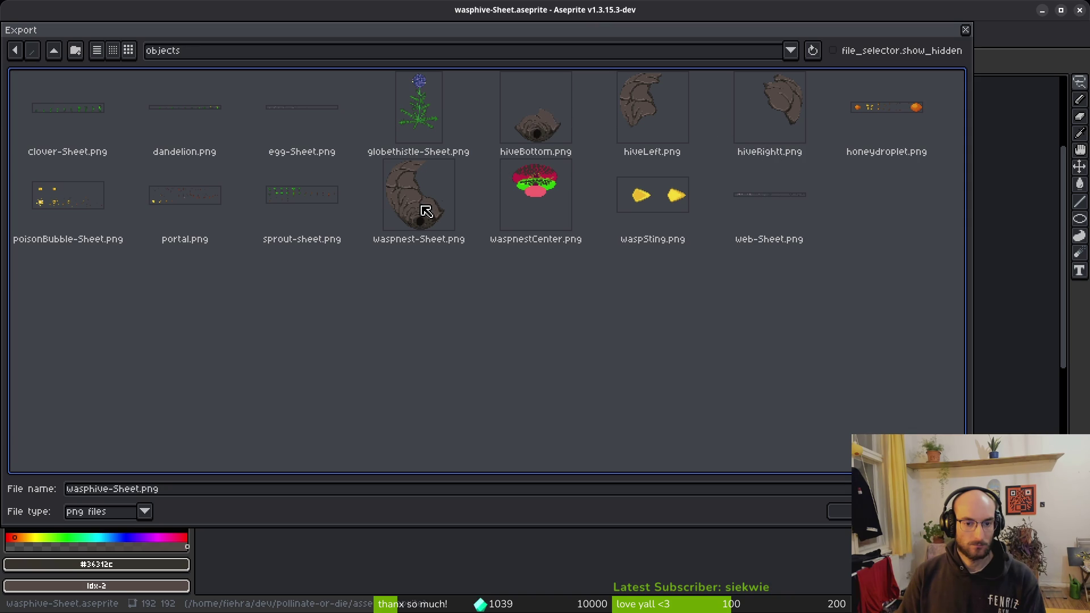
# Step: Export the sprite over waspnestCenter.png, confirming the overwrite
pyautogui.click(534, 199)
pyautogui.click(839, 511)
pyautogui.click(471, 344)
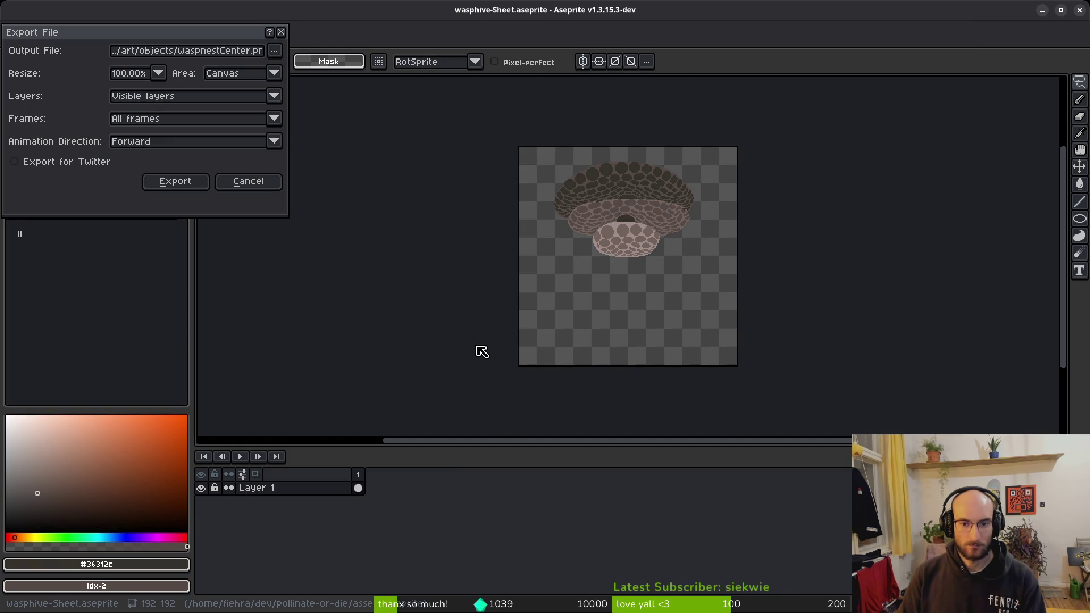
pyautogui.click(177, 186)
pyautogui.hotkey('alt', 'Tab')
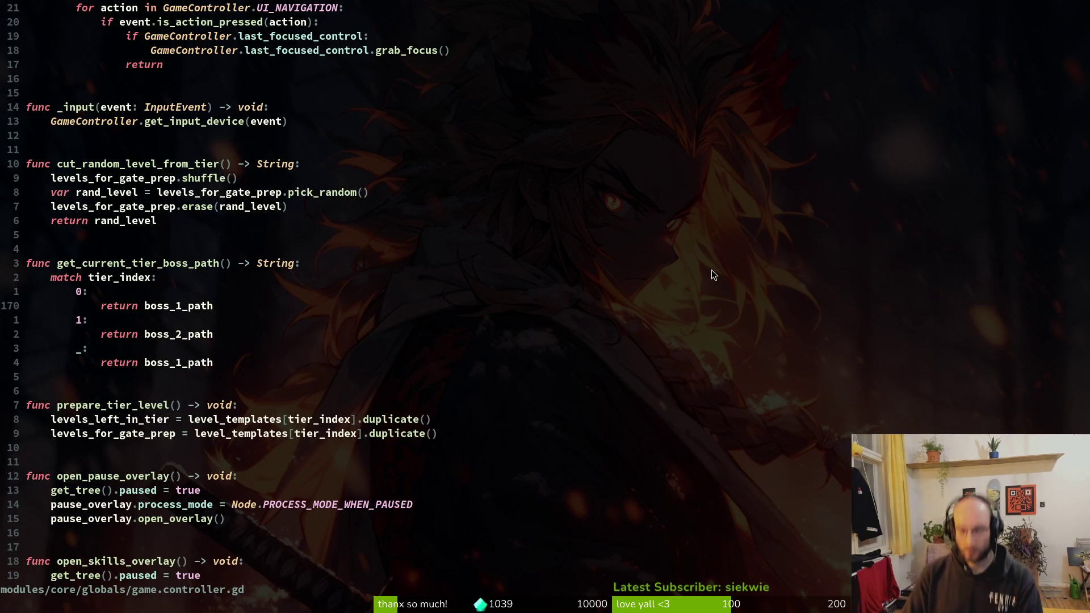
# Step: Quit Neovim and stage the modified boss_2.tscn in tig status, then return to Godot
pyautogui.write(':q')
pyautogui.press('Return')
pyautogui.write('tig status')
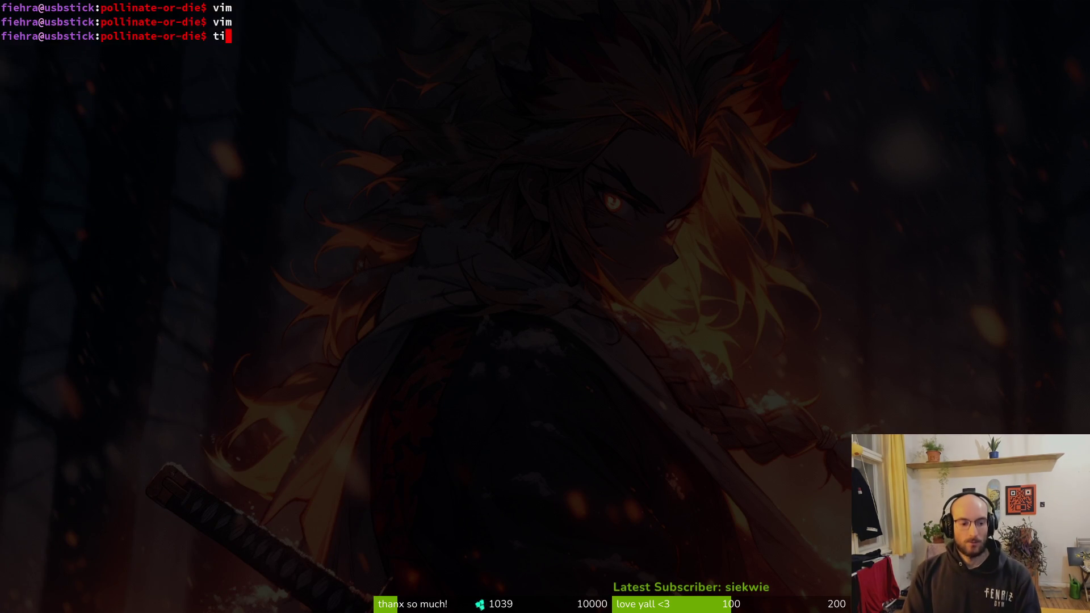
pyautogui.press('Return')
pyautogui.press('Down')
pyautogui.press('Down')
pyautogui.press('Down')
pyautogui.press('Return')
pyautogui.press('u')
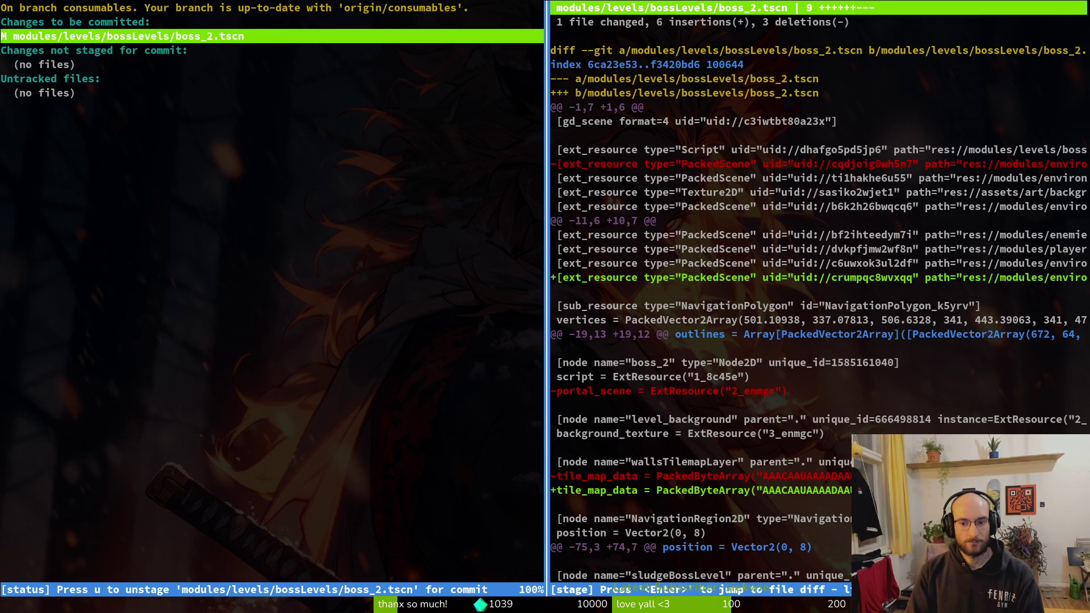
pyautogui.press('q')
pyautogui.press('q')
pyautogui.press('q')
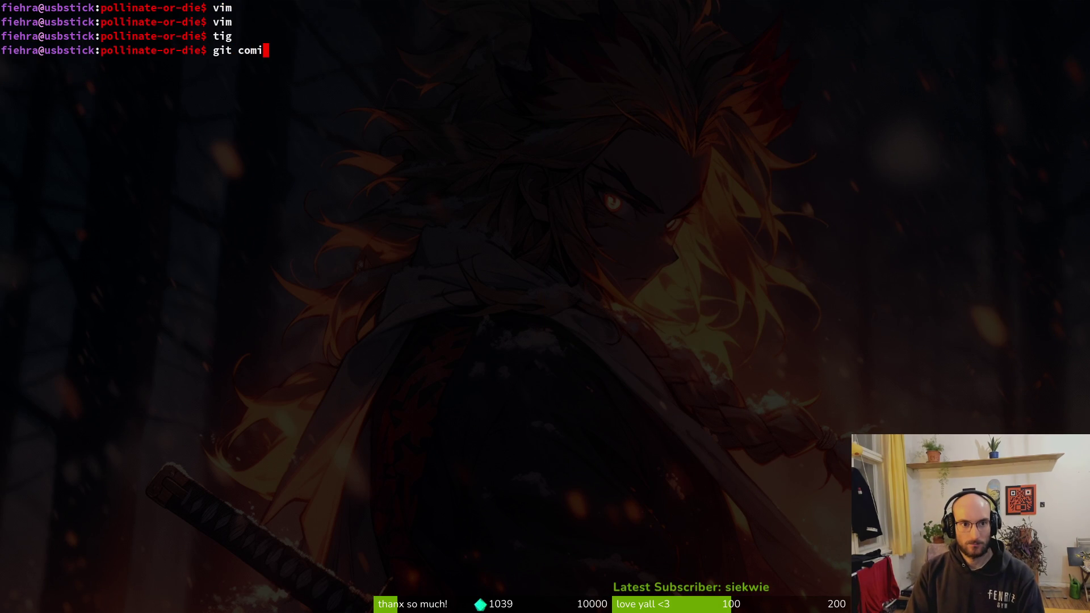
pyautogui.hotkey('alt', 'Tab')
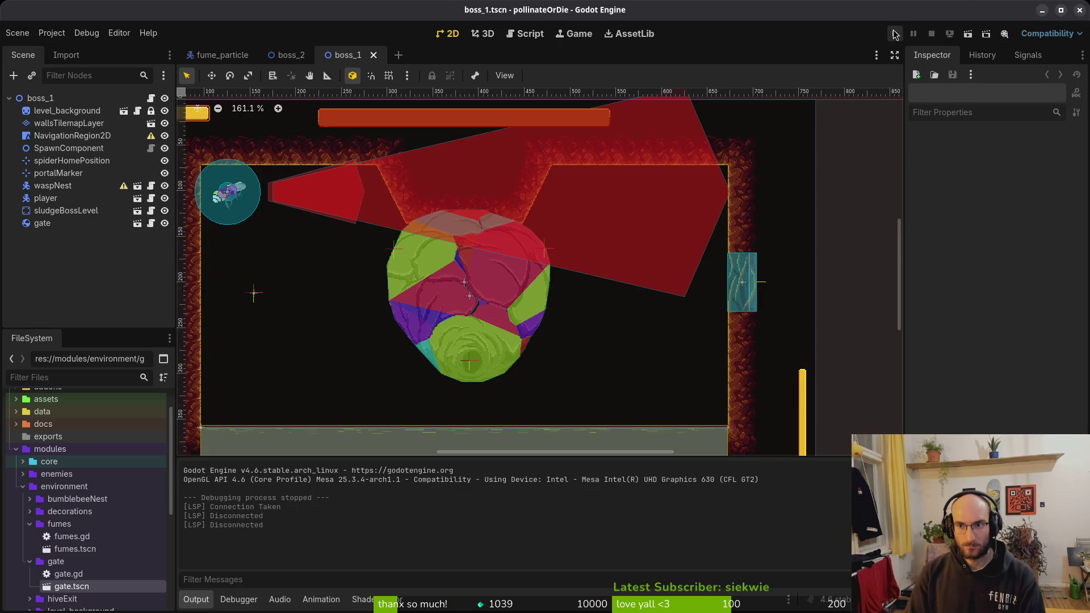
# Step: Run the game, start the hive, and open the debugging options from the pause menu
pyautogui.click(895, 34)
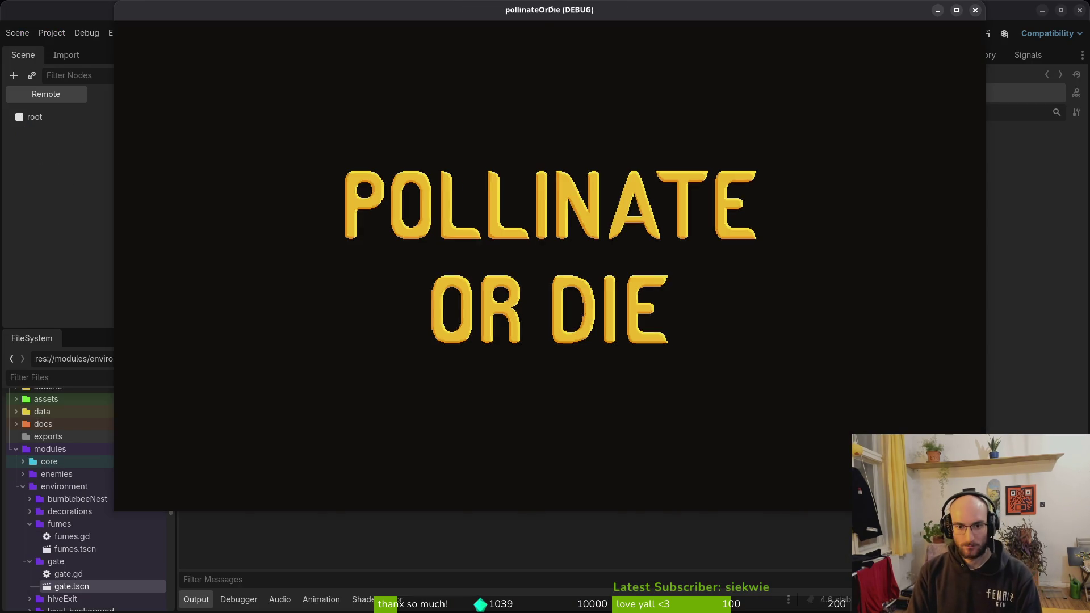
pyautogui.press('Return')
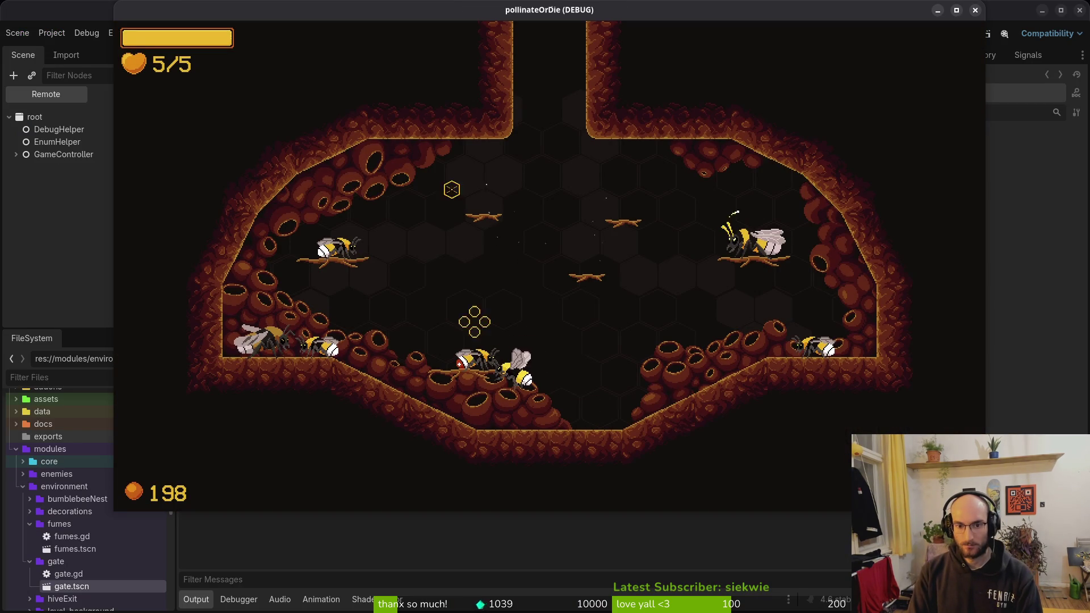
pyautogui.press('Escape')
pyautogui.press('Down')
pyautogui.press('Return')
# Step: Turn on the collisions and level selector debug options, resume play, then stop the game
pyautogui.press('Up')
pyautogui.press('Up')
pyautogui.press('Up')
pyautogui.press('Return')
pyautogui.press('Down')
pyautogui.press('Return')
pyautogui.press('Down')
pyautogui.press('Down')
pyautogui.press('Up')
pyautogui.press('Up')
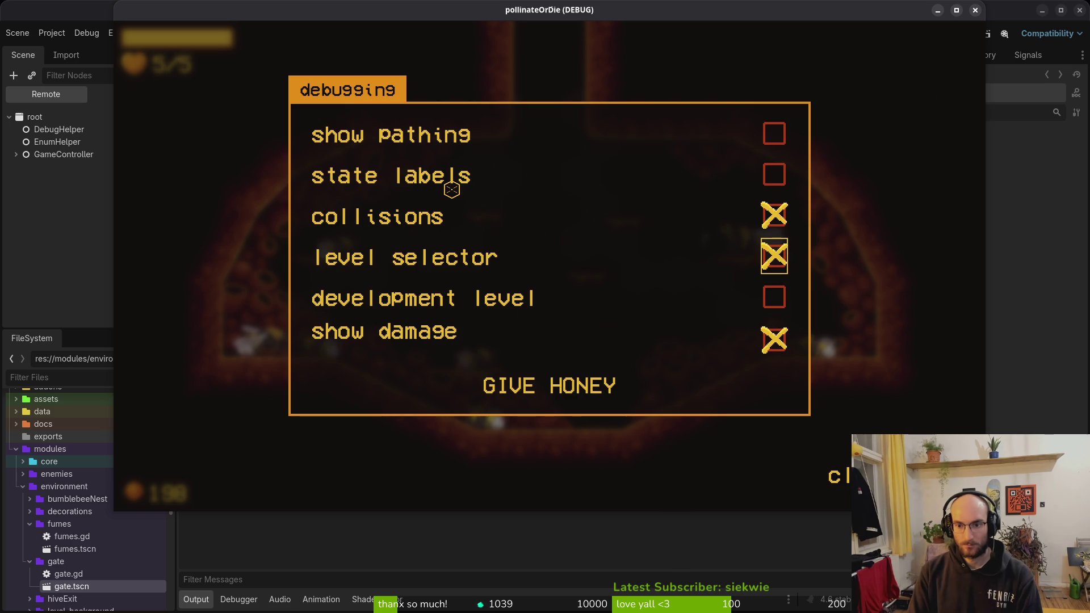
pyautogui.press('Escape')
pyautogui.press('Escape')
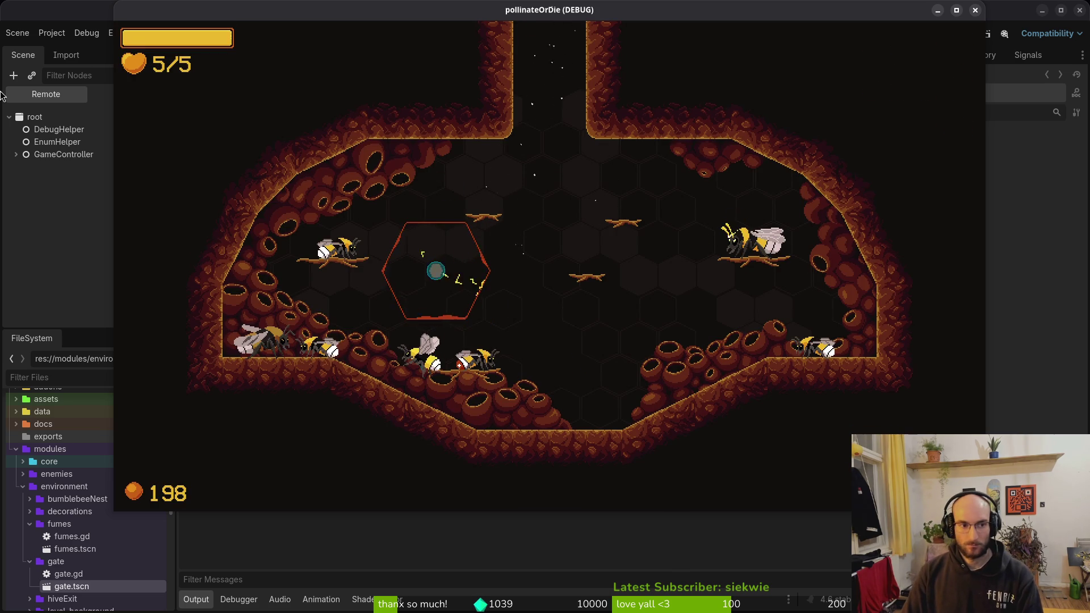
pyautogui.press('F8')
pyautogui.hotkey('shift', 'alt', 'o')
# Step: Open debug_overlay.tscn and expand the TabContainer down to the damage node
pyautogui.write('debover')
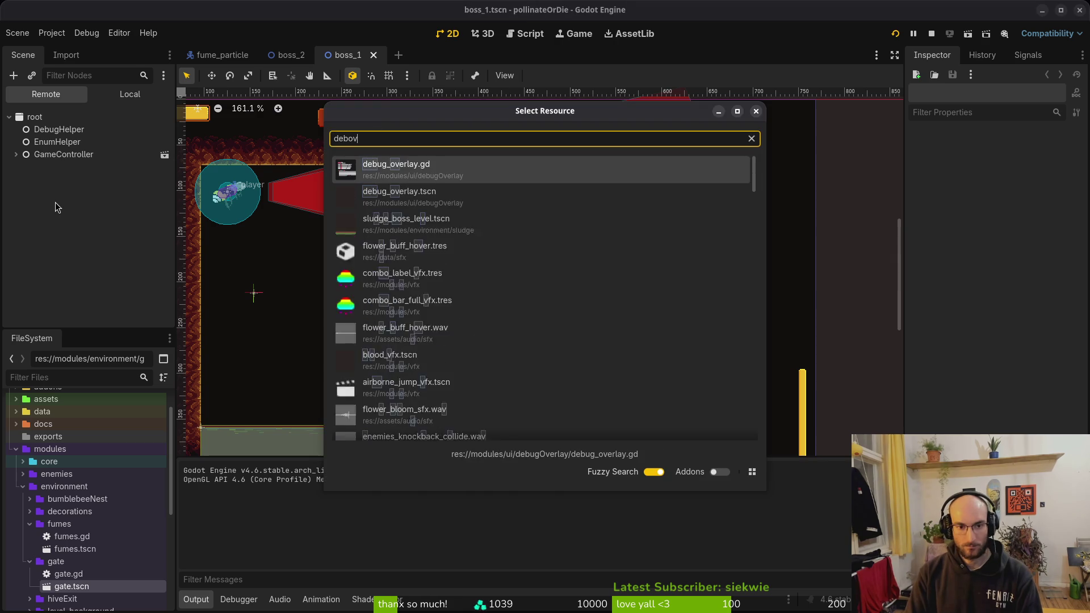
pyautogui.press('Down')
pyautogui.press('Return')
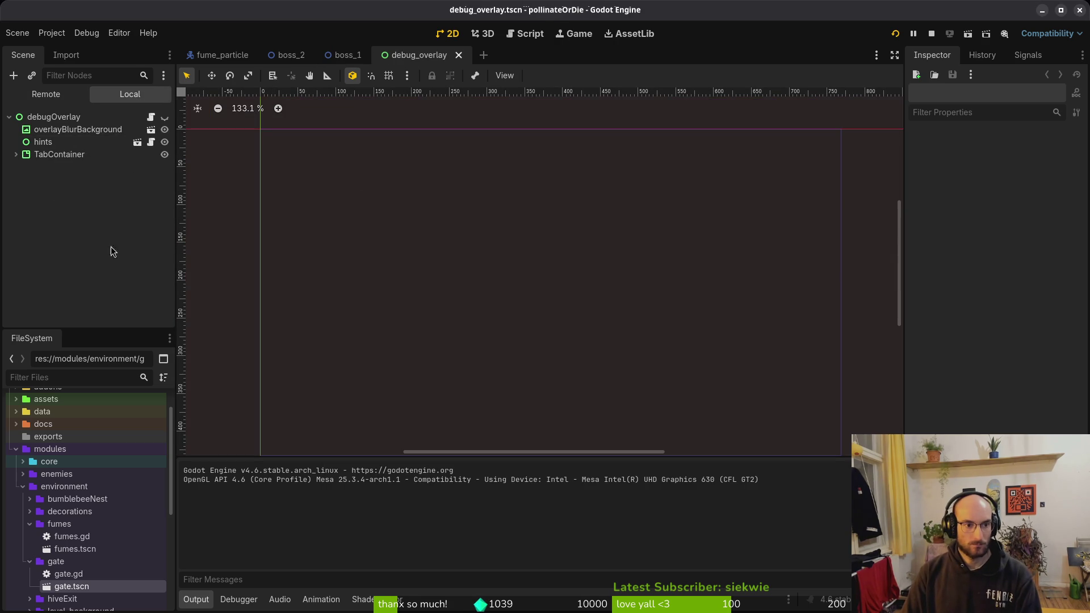
pyautogui.click(16, 154)
pyautogui.click(36, 253)
pyautogui.click(70, 254)
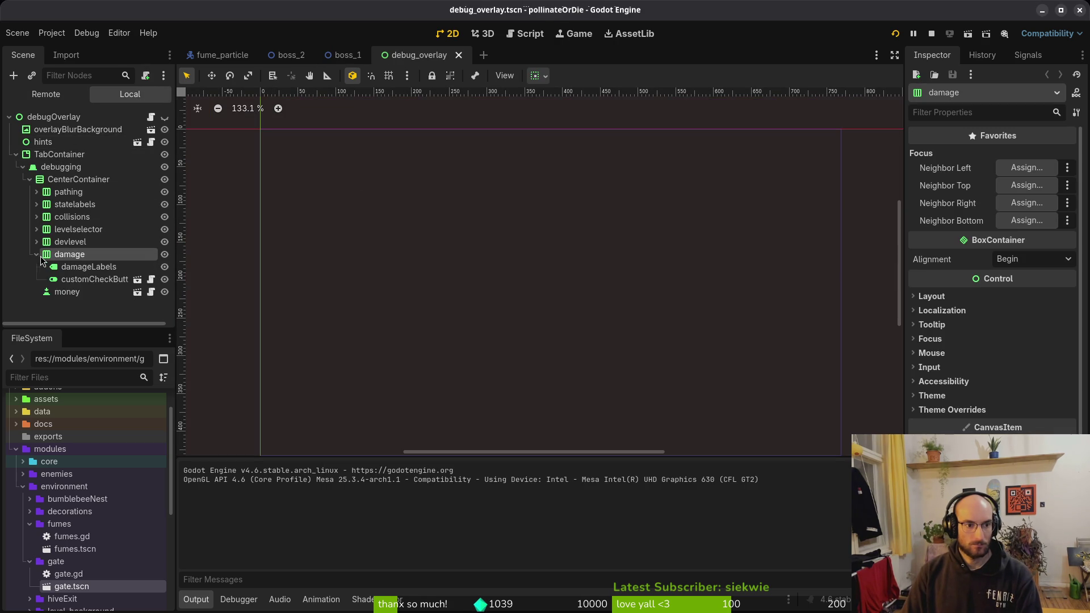
# Step: Set the show-damage check button's Focus Neighbor Top to the level selector's check button
pyautogui.click(85, 280)
pyautogui.click(1021, 187)
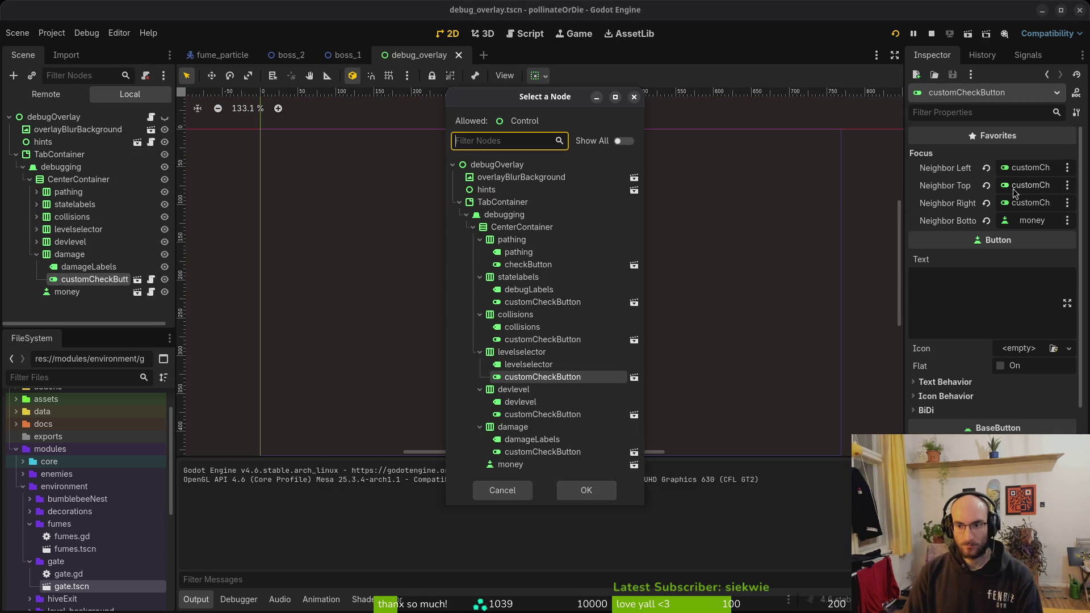
pyautogui.click(539, 414)
pyautogui.click(589, 486)
# Step: Test the focus fix by running the game and loading the boss2 level
pyautogui.press('F5')
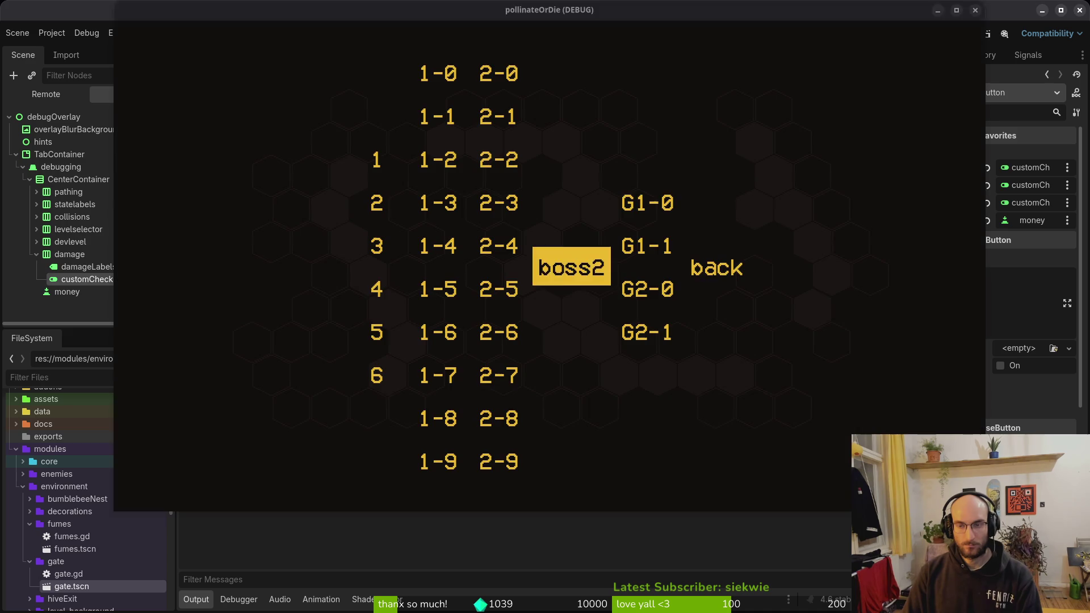
pyautogui.click(571, 265)
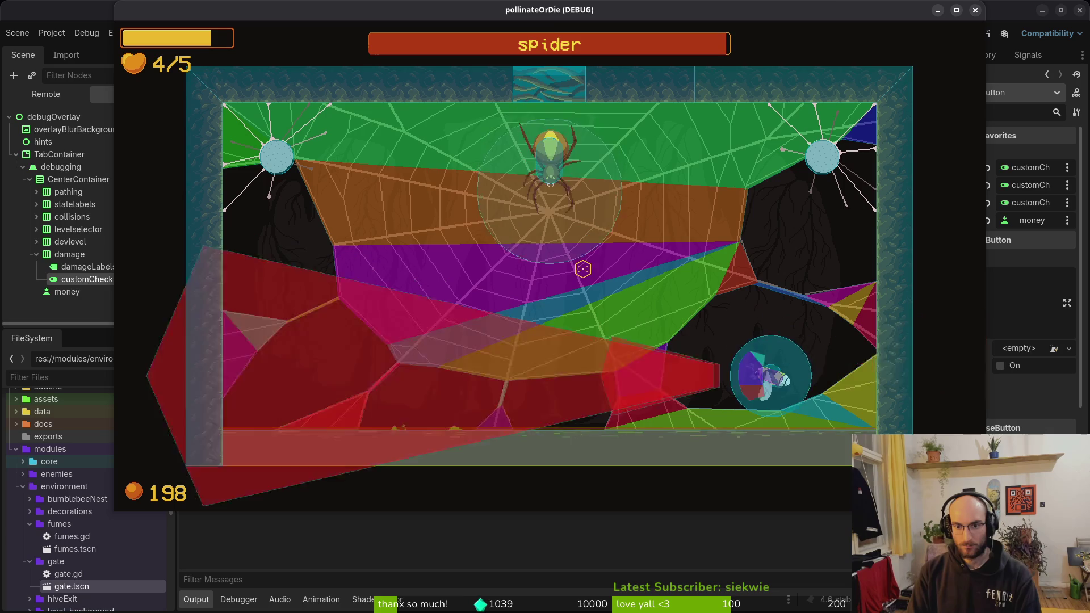
pyautogui.press('Escape')
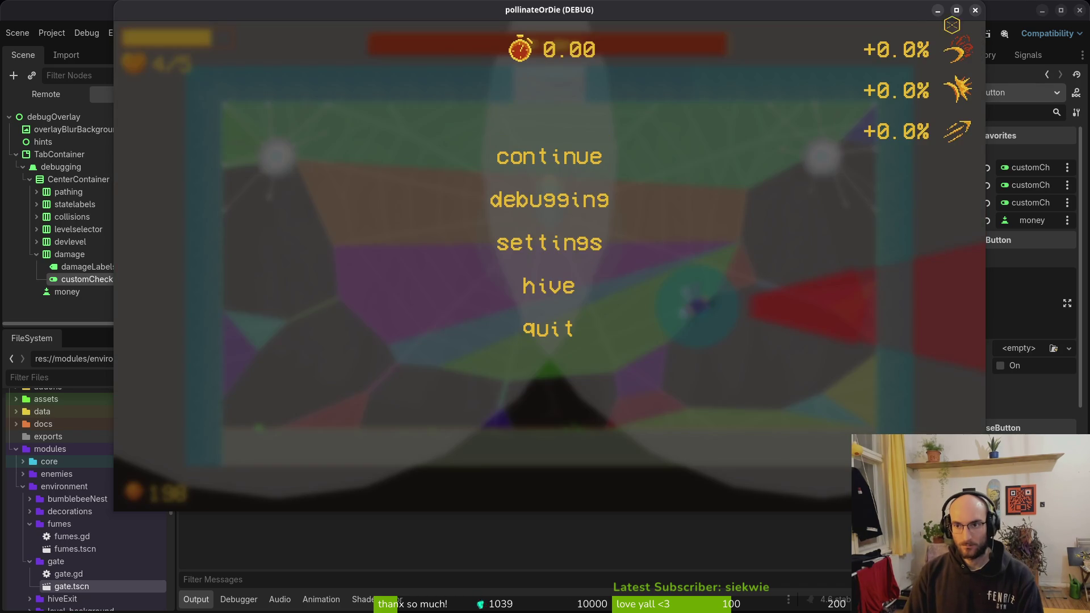
pyautogui.click(975, 11)
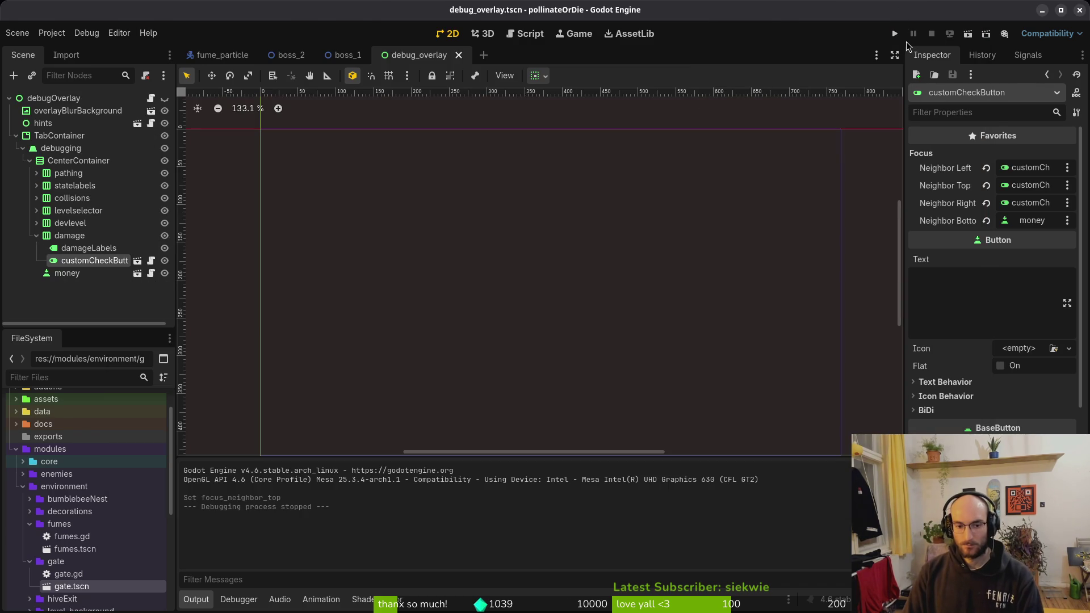
# Step: Review the changes in tig, then commit the gate-crash and focus fixes and push
pyautogui.hotkey('alt', 'Tab')
pyautogui.write('t')
pyautogui.press('Up')
pyautogui.press('Return')
pyautogui.press('s')
pyautogui.press('Down')
pyautogui.press('Return')
pyautogui.press('q')
pyautogui.press('q')
pyautogui.press('q')
pyautogui.write('g')
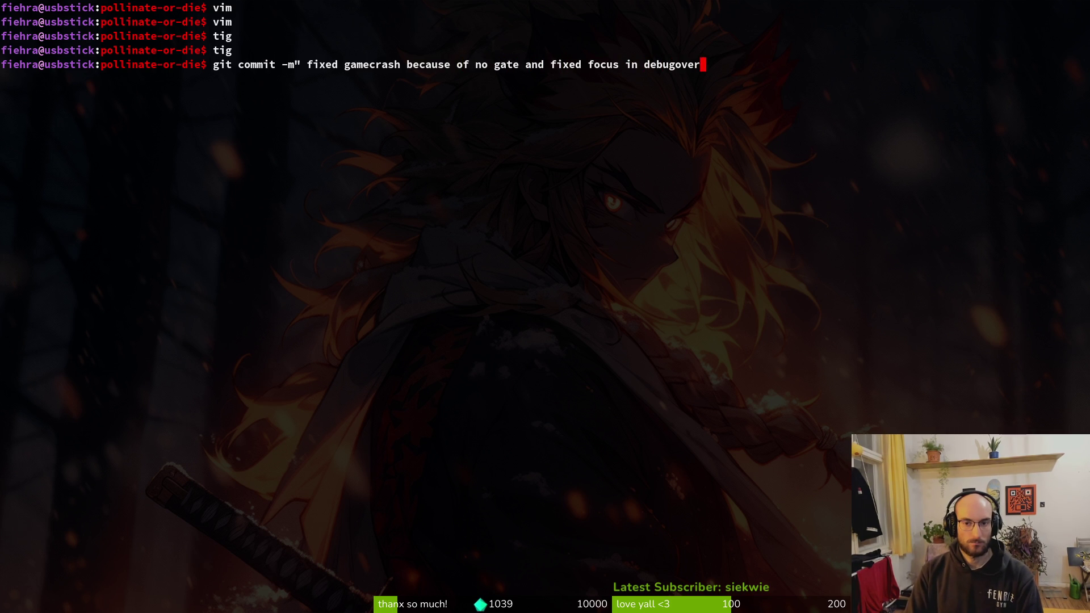
pyautogui.press('Return')
pyautogui.write('git push')
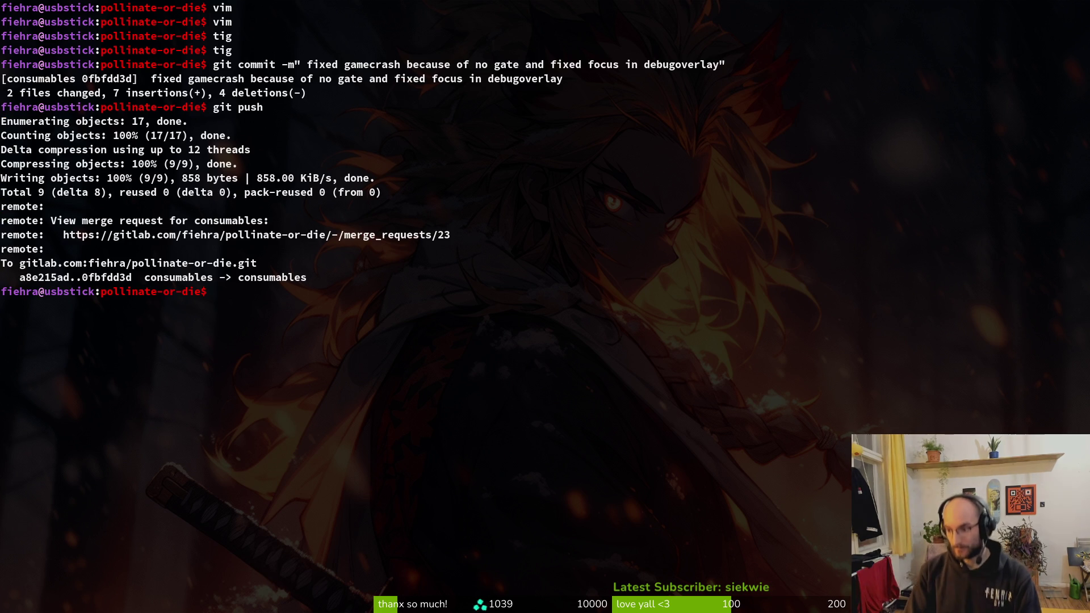
pyautogui.hotkey('alt', 'Tab')
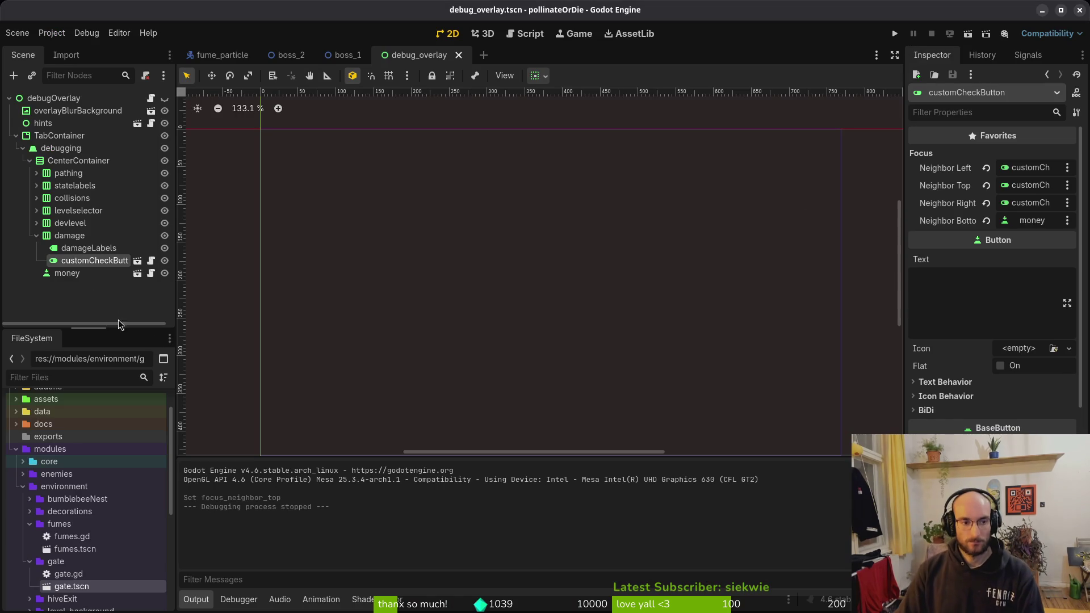
# Step: Collapse the damage, CenterContainer, debugging and TabContainer nodes in the scene tree
pyautogui.click(36, 236)
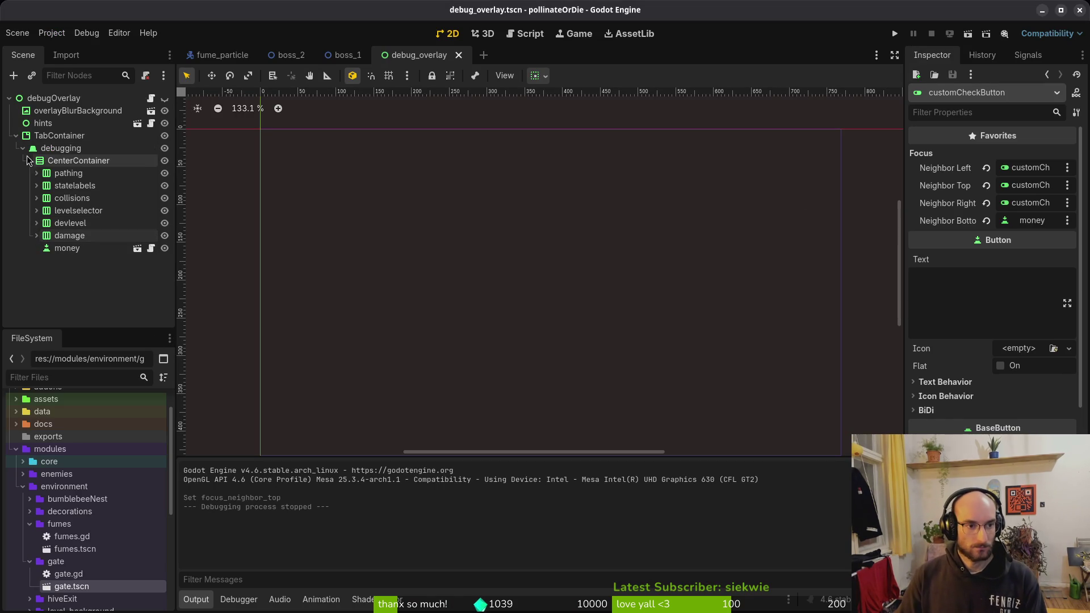
pyautogui.click(30, 162)
pyautogui.click(22, 148)
pyautogui.click(16, 136)
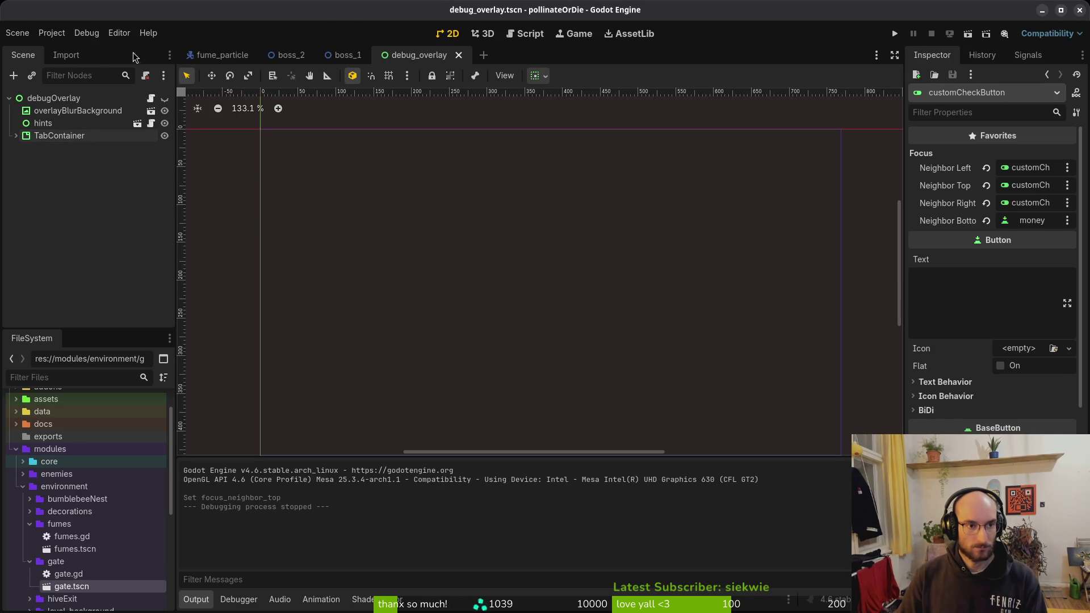
pyautogui.hotkey('alt', 'Tab')
pyautogui.hotkey('alt', 'Tab')
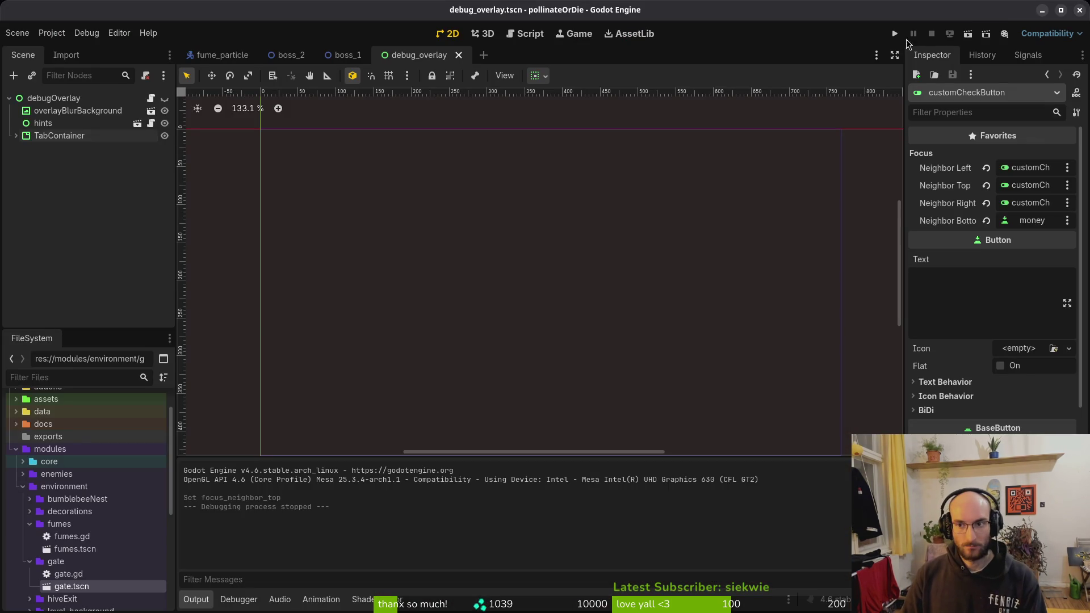
# Step: Run the game once more, start the hive, then close the game window
pyautogui.click(895, 34)
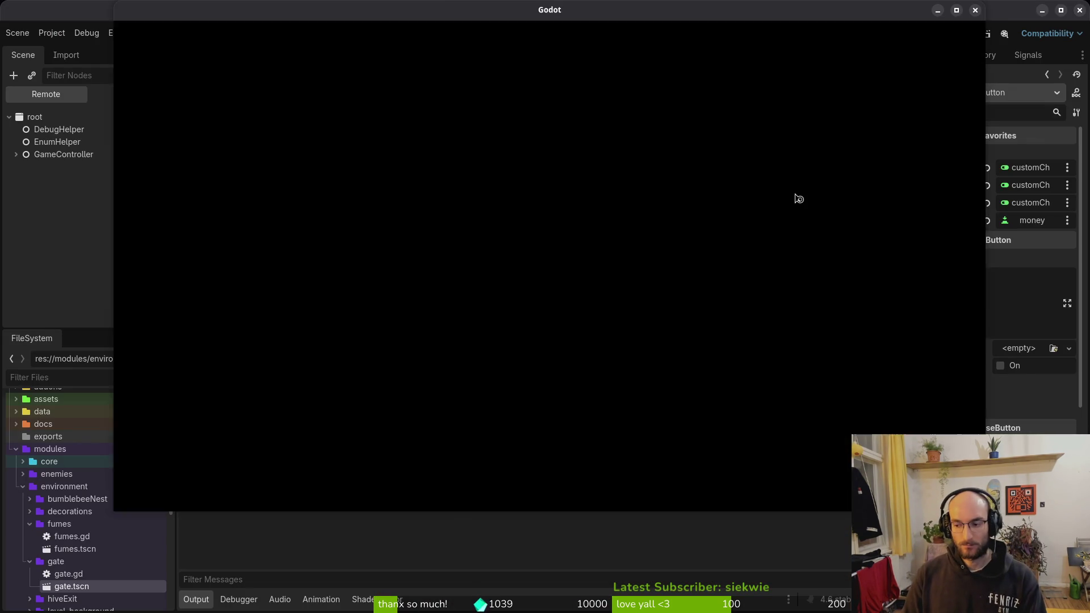
pyautogui.press('Return')
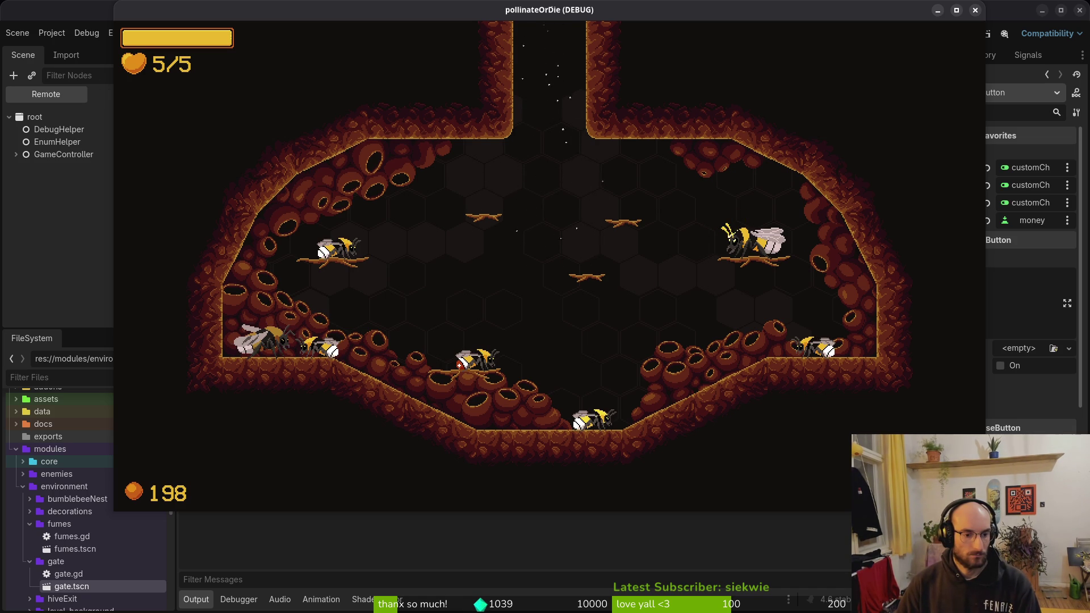
pyautogui.click(975, 10)
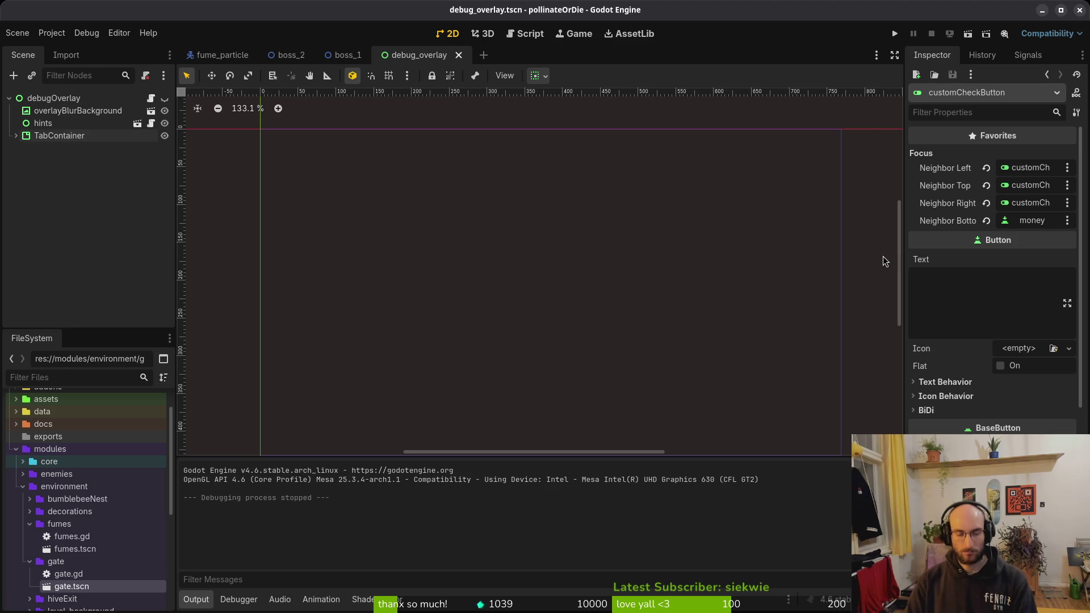
pyautogui.hotkey('alt', 'Tab')
# Step: Quit vim back to the shell and check the repository status in tig
pyautogui.press('Return')
pyautogui.press('-')
pyautogui.write(':q')
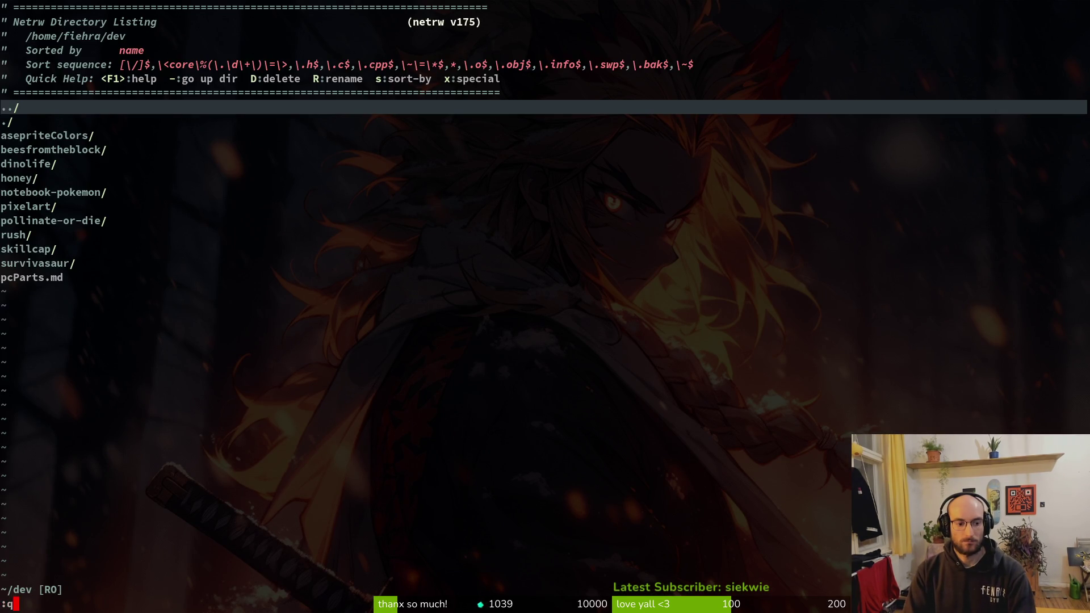
pyautogui.press('Return')
pyautogui.write('htg')
pyautogui.press('Return')
pyautogui.press('q')
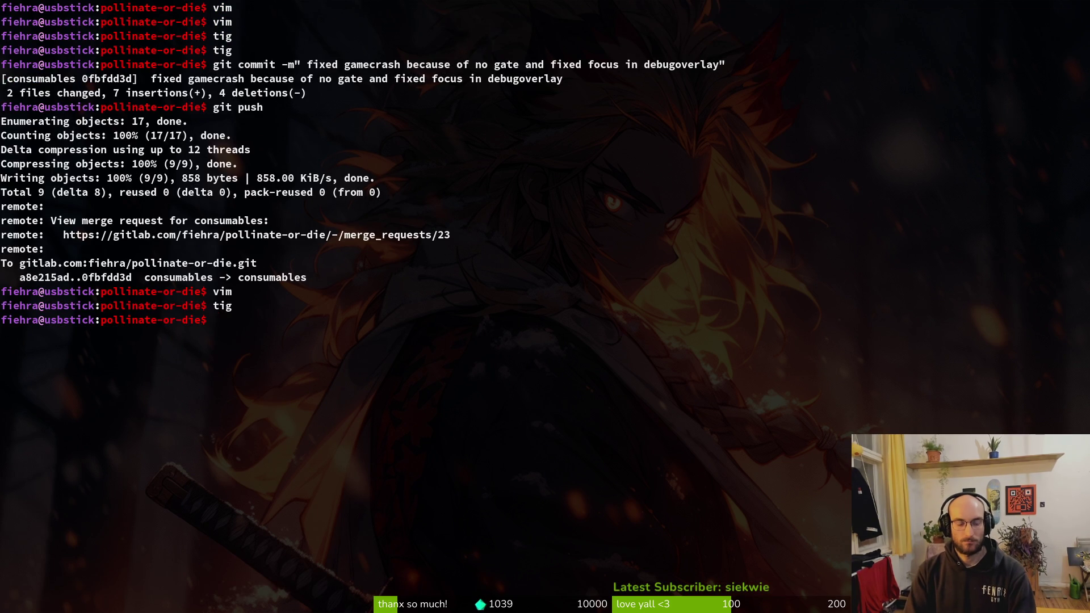
# Step: Clear the terminal and list the repository's branches
pyautogui.write('clear')
pyautogui.press('Return')
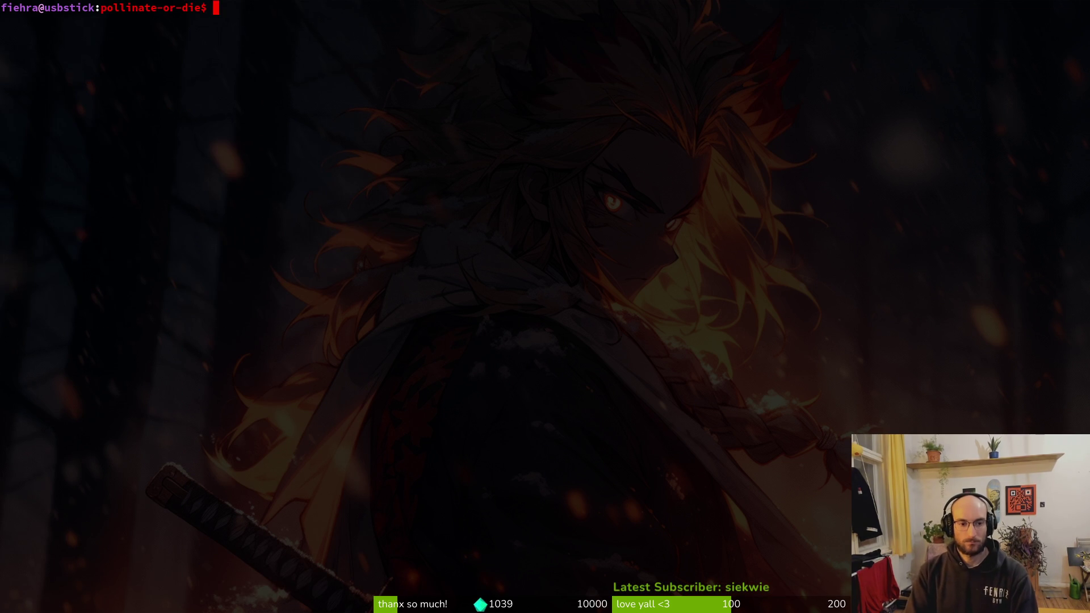
pyautogui.write('git branch')
pyautogui.press('Return')
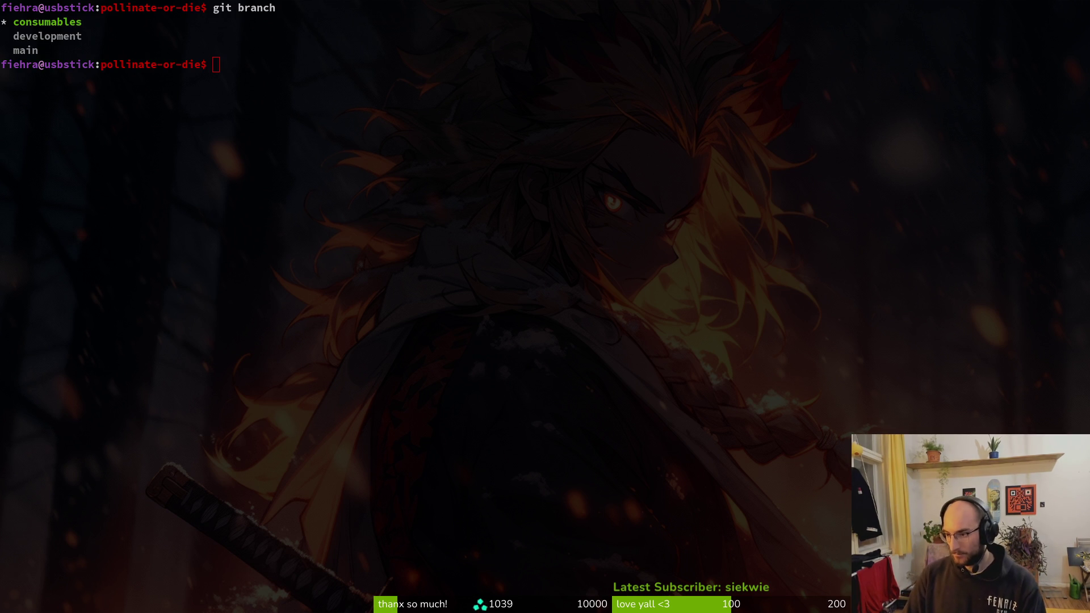
# Step: Merge the consumables merge request !23 into development from the project's merge requests
pyautogui.hotkey('alt', 'Tab')
pyautogui.click(425, 366)
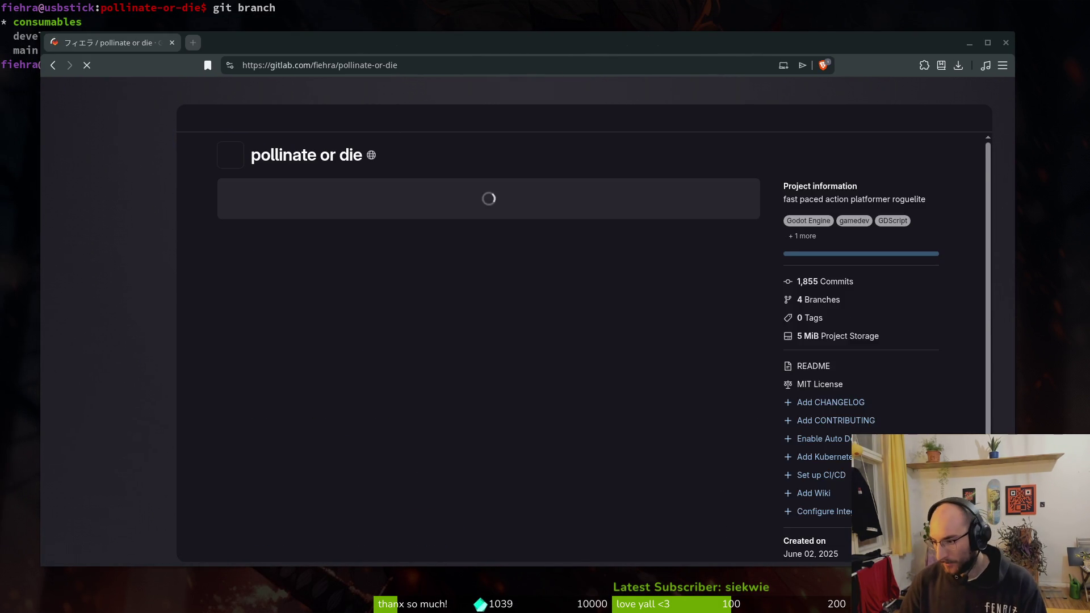
pyautogui.hotkey('alt', 'Tab')
pyautogui.hotkey('alt', 'Tab')
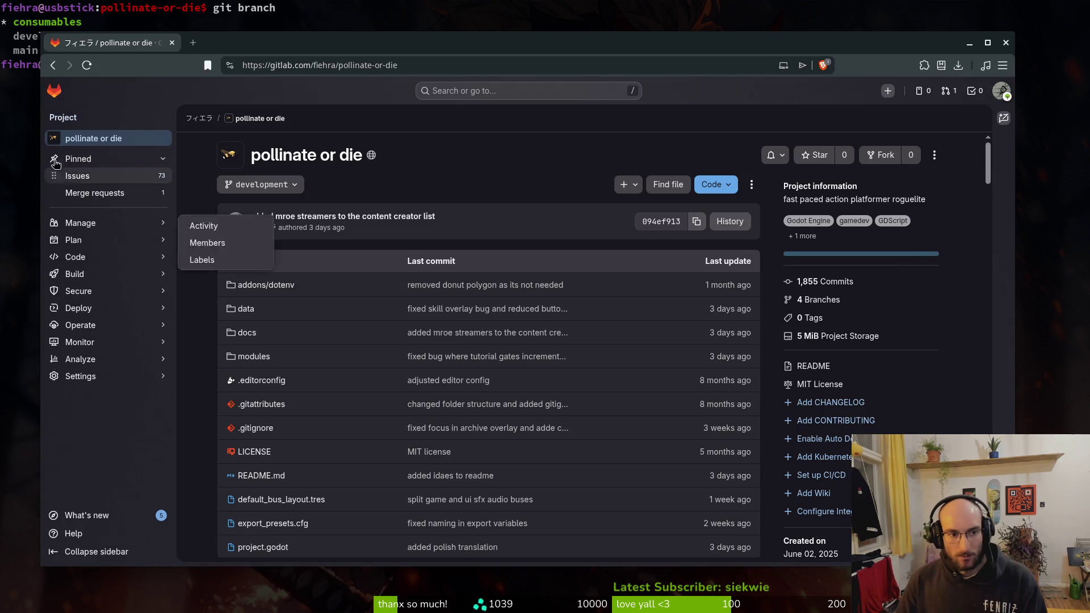
pyautogui.click(94, 193)
pyautogui.click(16, 121)
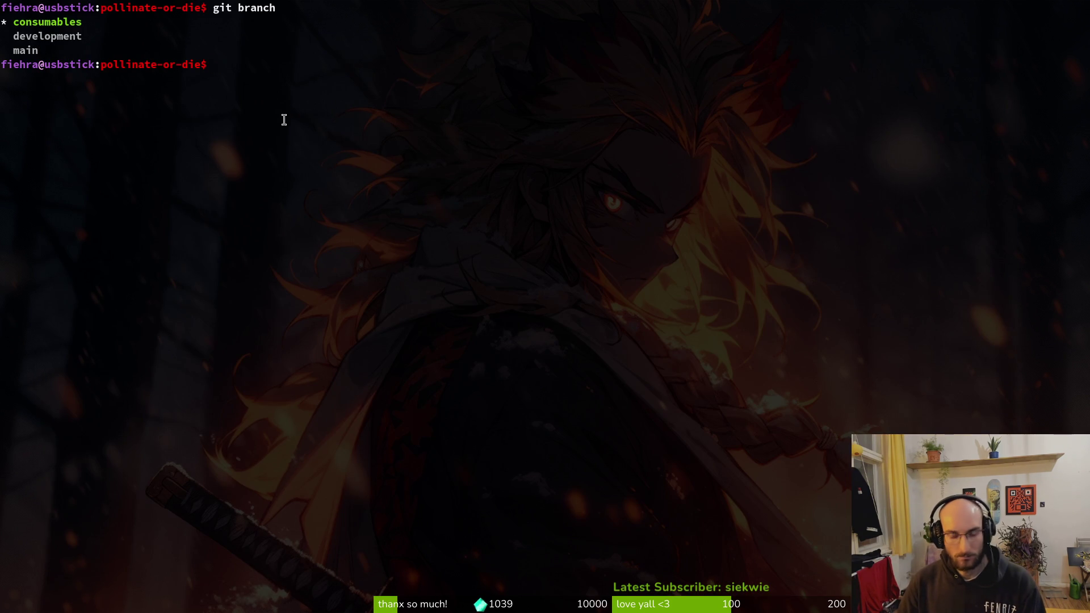
pyautogui.hotkey('alt', 'Tab')
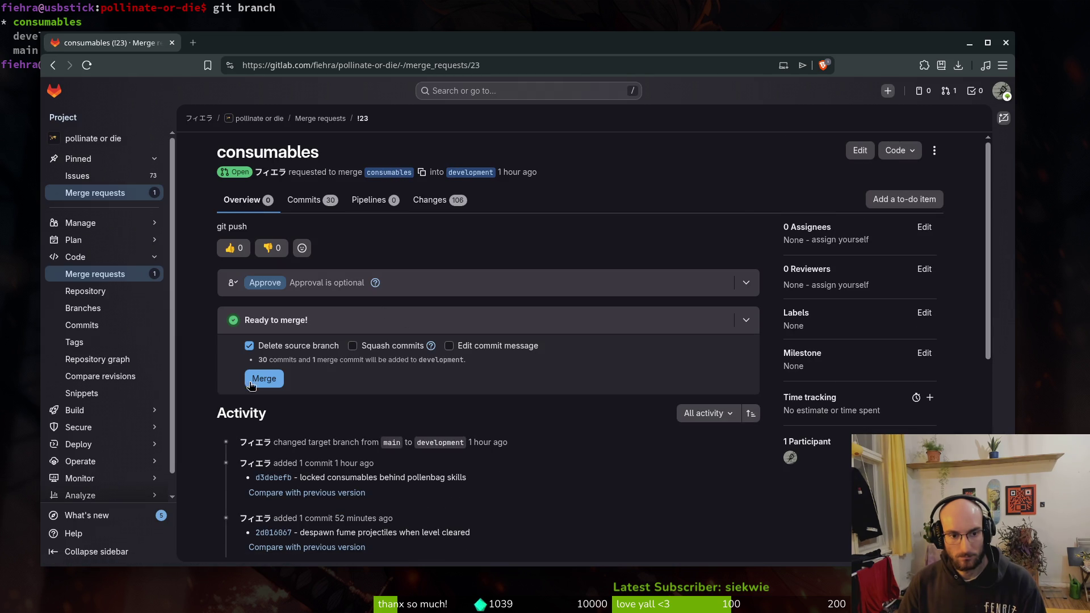
pyautogui.click(264, 376)
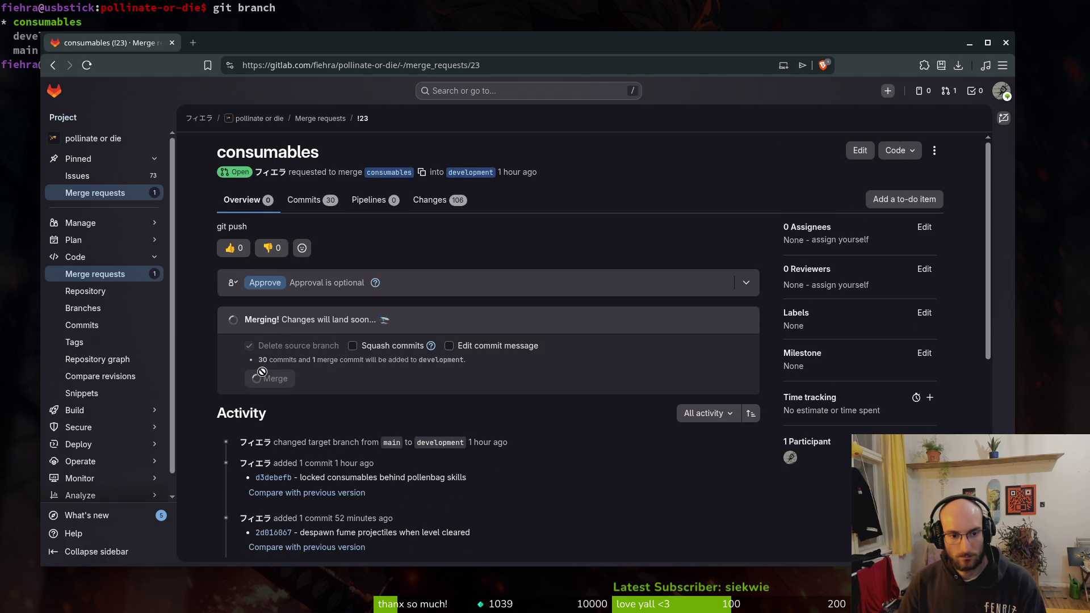
pyautogui.click(26, 154)
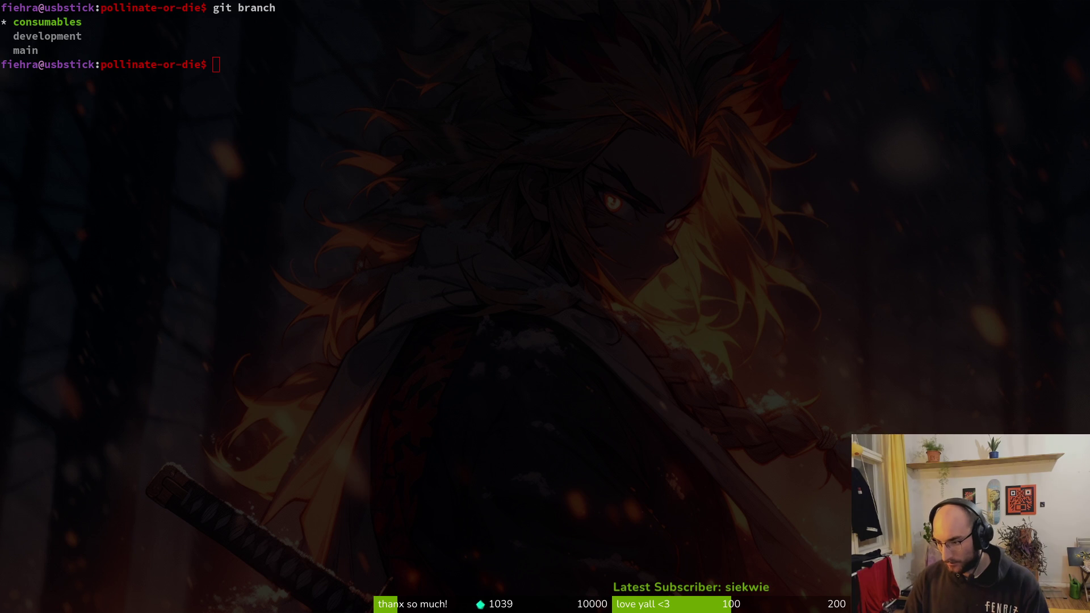
pyautogui.hotkey('alt', 'Tab')
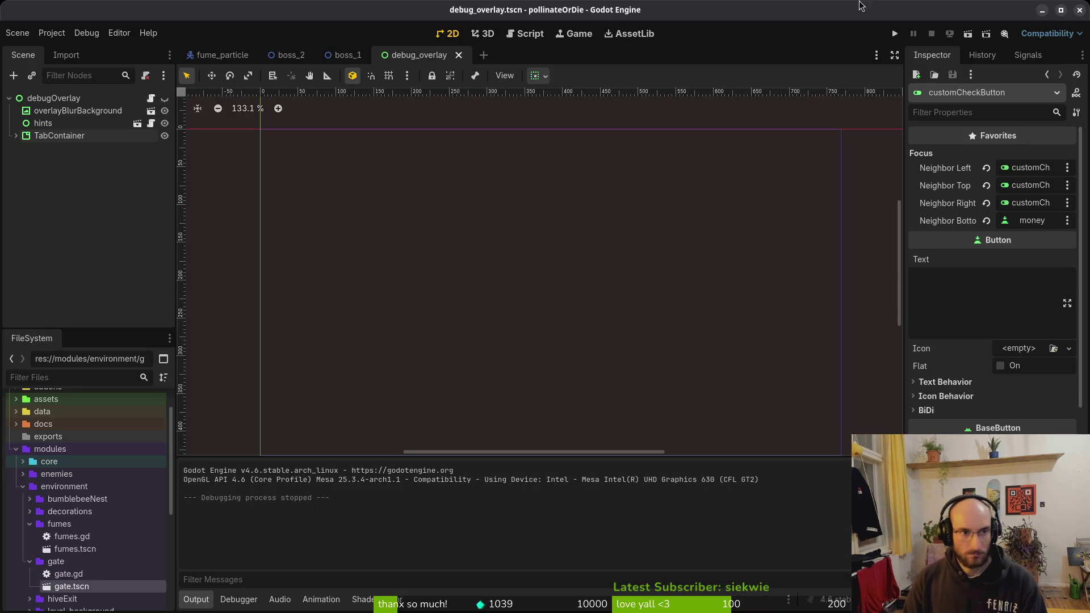
# Step: Open the game's user data folder and delete all of its contents
pyautogui.click(51, 32)
pyautogui.click(80, 138)
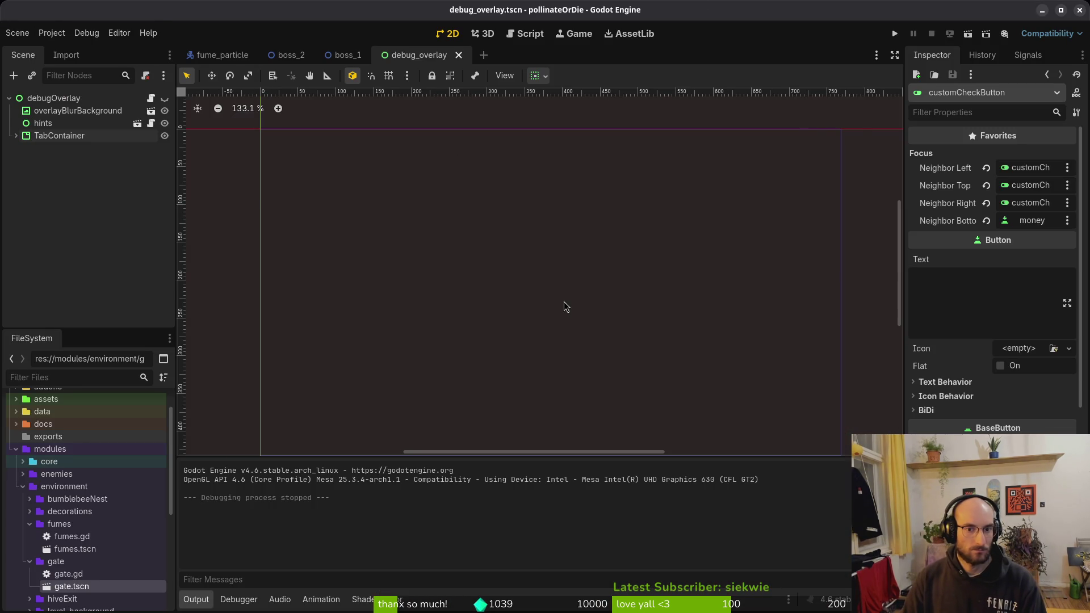
pyautogui.hotkey('ctrl', 'a')
pyautogui.press('Delete')
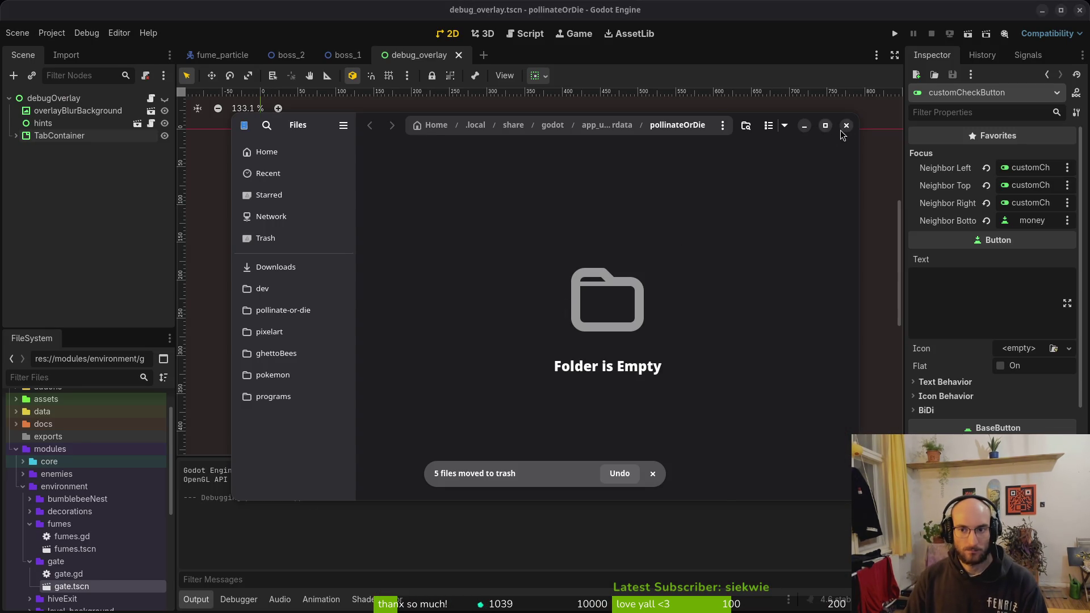
pyautogui.click(846, 125)
# Step: Open Downloads/pollinateBuilds in a new Files window and trash the old linux build
pyautogui.press('super')
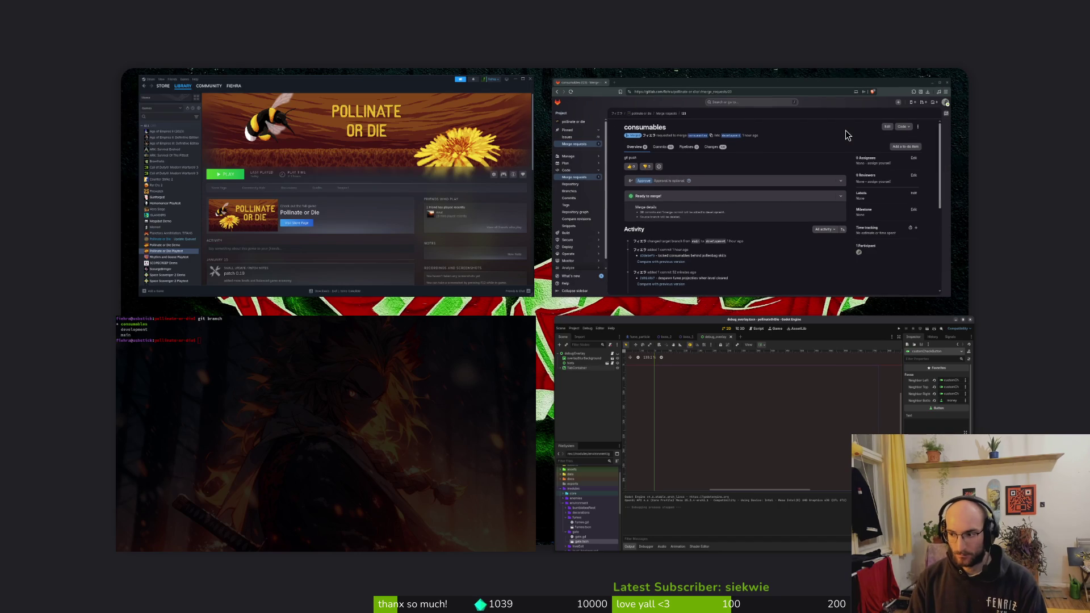
pyautogui.press('super+e')
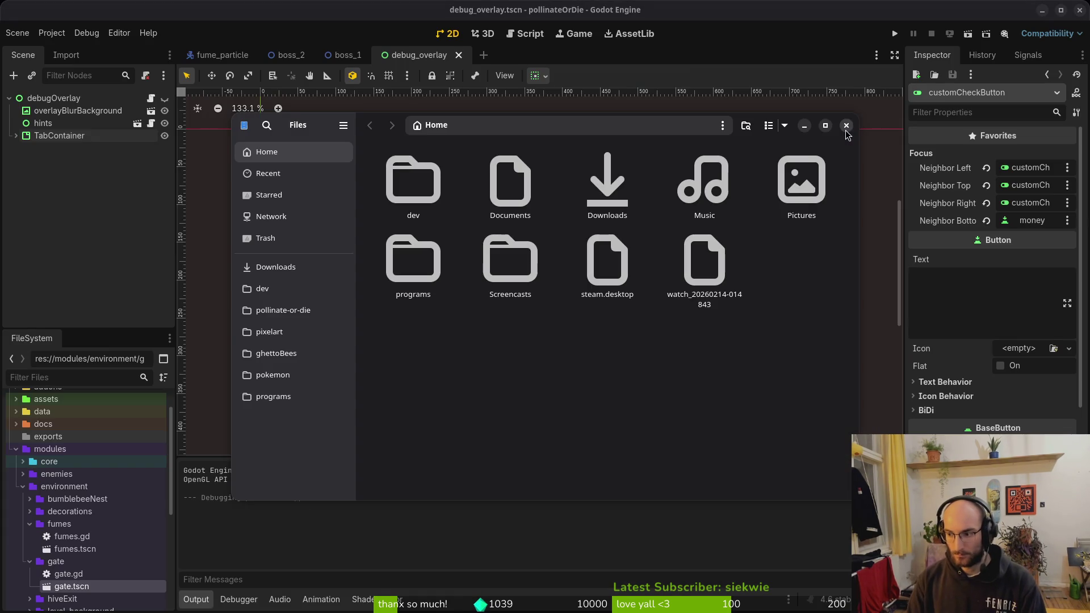
pyautogui.click(278, 306)
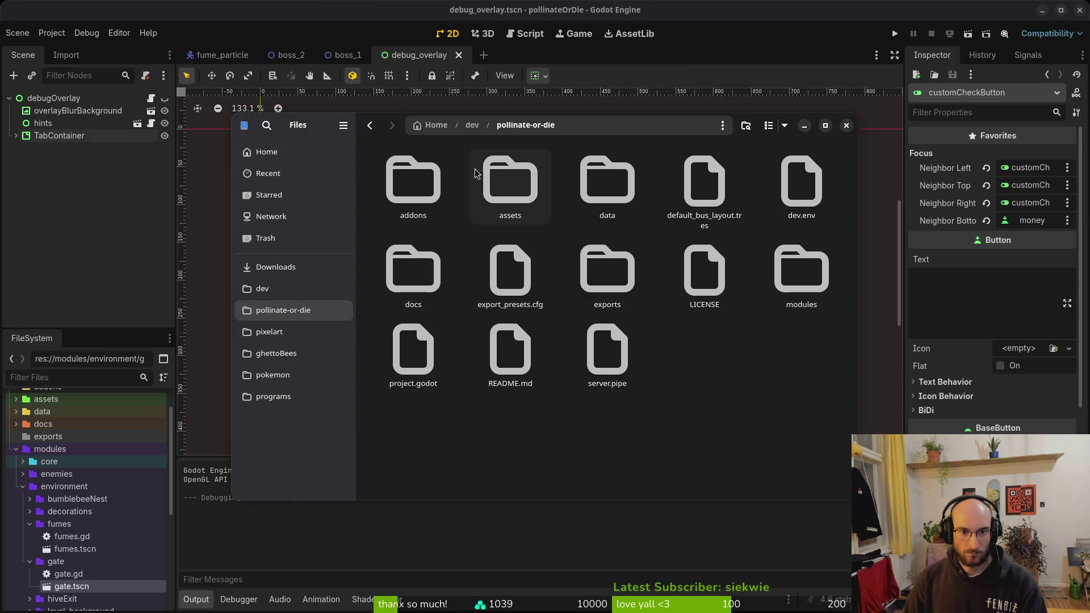
pyautogui.click(275, 267)
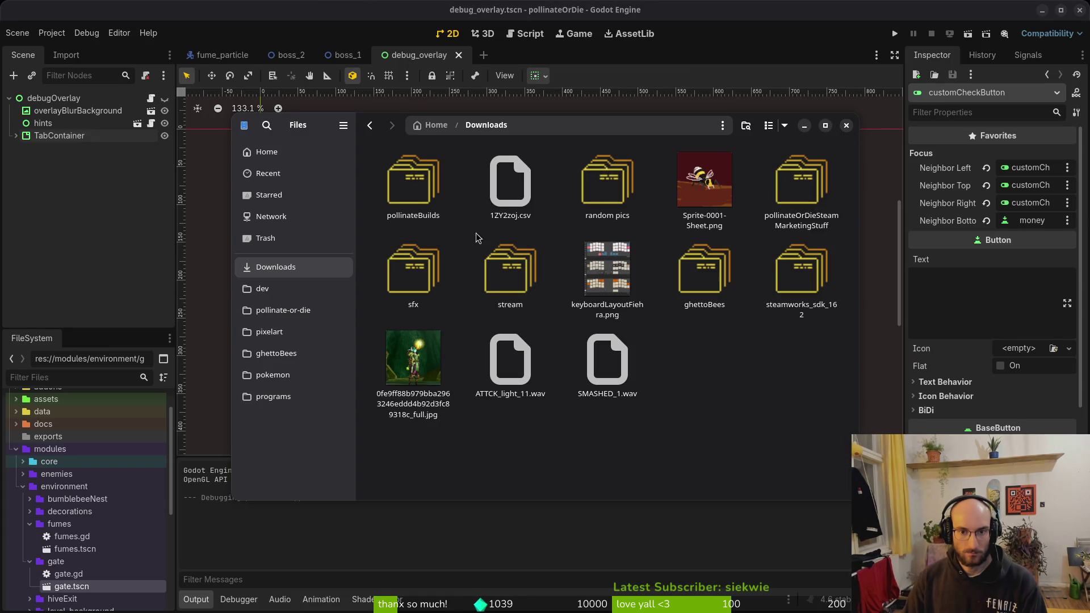
pyautogui.doubleClick(412, 182)
pyautogui.doubleClick(413, 182)
pyautogui.hotkey('ctrl', 'a')
pyautogui.press('Delete')
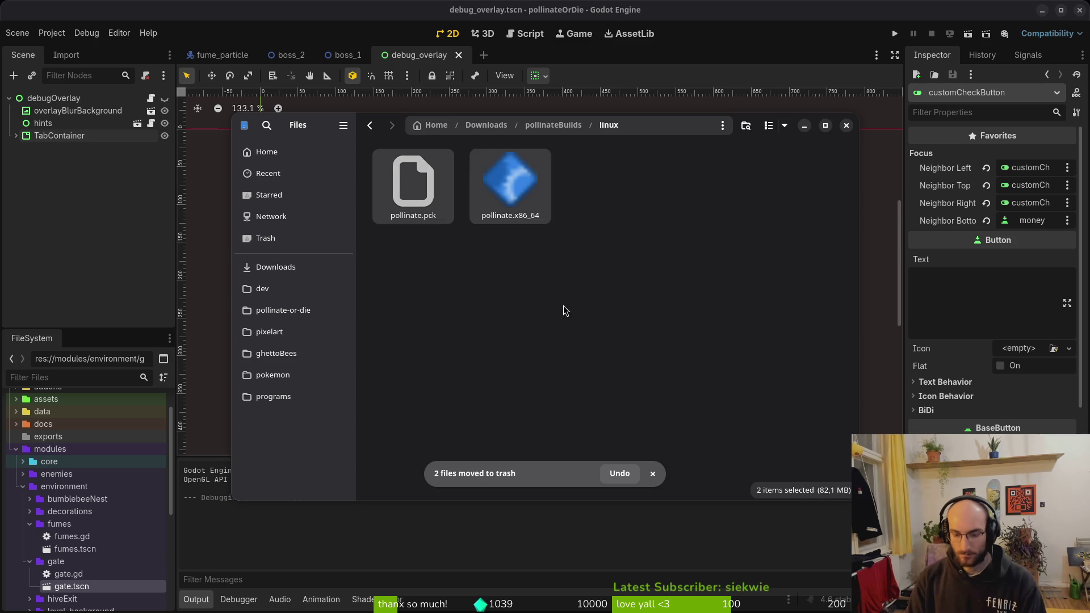
# Step: Trash the old mac app and the old windows build files in pollinateBuilds
pyautogui.hotkey('alt', 'Left')
pyautogui.doubleClick(490, 166)
pyautogui.hotkey('ctrl', 'a')
pyautogui.press('Delete')
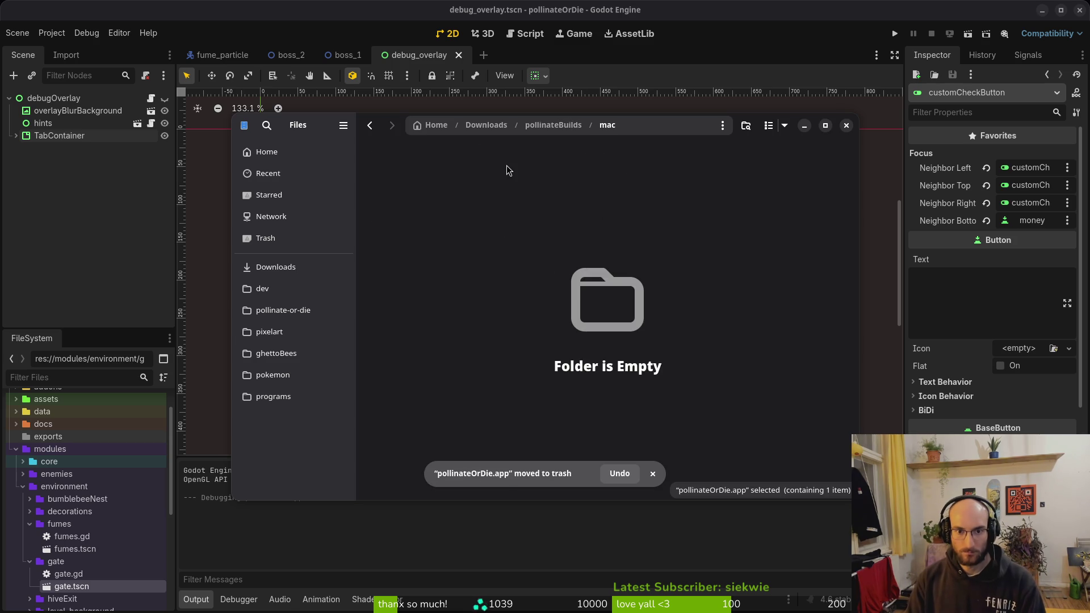
pyautogui.hotkey('alt', 'Left')
pyautogui.doubleClick(604, 221)
pyautogui.hotkey('ctrl', 'a')
pyautogui.press('Delete')
pyautogui.hotkey('alt', 'Left')
pyautogui.hotkey('alt', 'Left')
# Step: Export the project for Linux into the exports folder
pyautogui.click(216, 170)
pyautogui.click(52, 33)
pyautogui.click(91, 101)
pyautogui.click(593, 428)
pyautogui.click(651, 488)
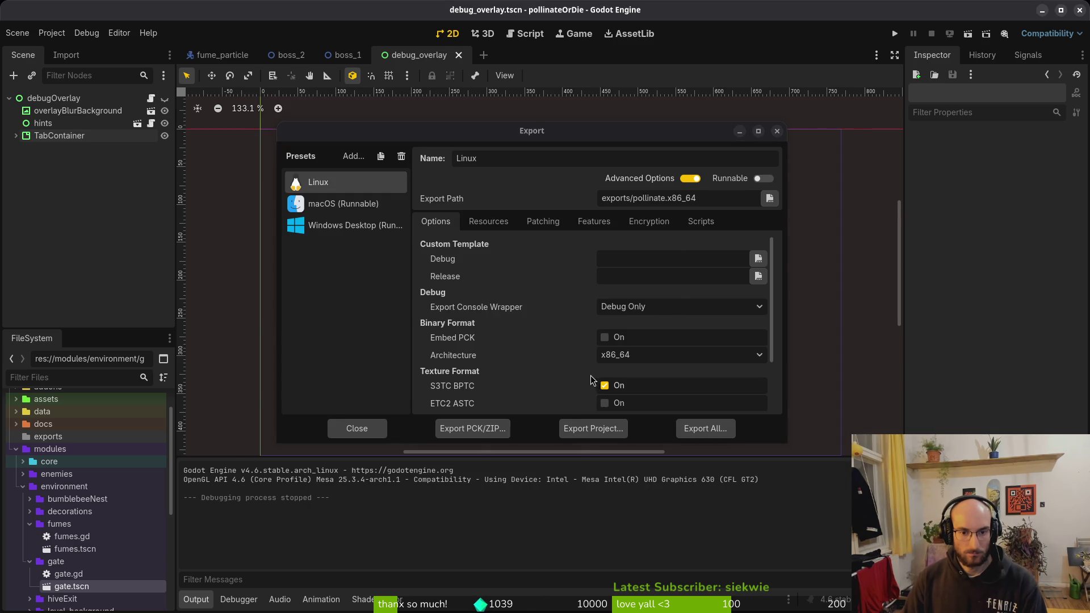
# Step: Copy exports/pollinate.pck and pollinate.x86_64 into Downloads/pollinateBuilds/linux
pyautogui.hotkey('alt', 'Tab')
pyautogui.click(316, 309)
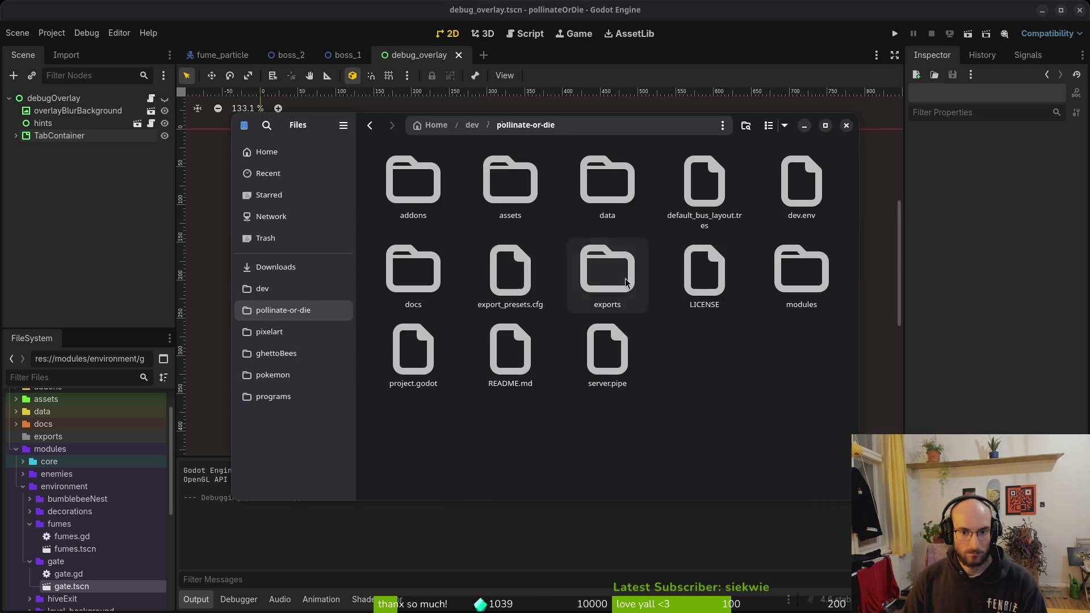
pyautogui.doubleClick(607, 269)
pyautogui.hotkey('ctrl', 'a')
pyautogui.hotkey('alt', 'Left')
pyautogui.hotkey('alt', 'Left')
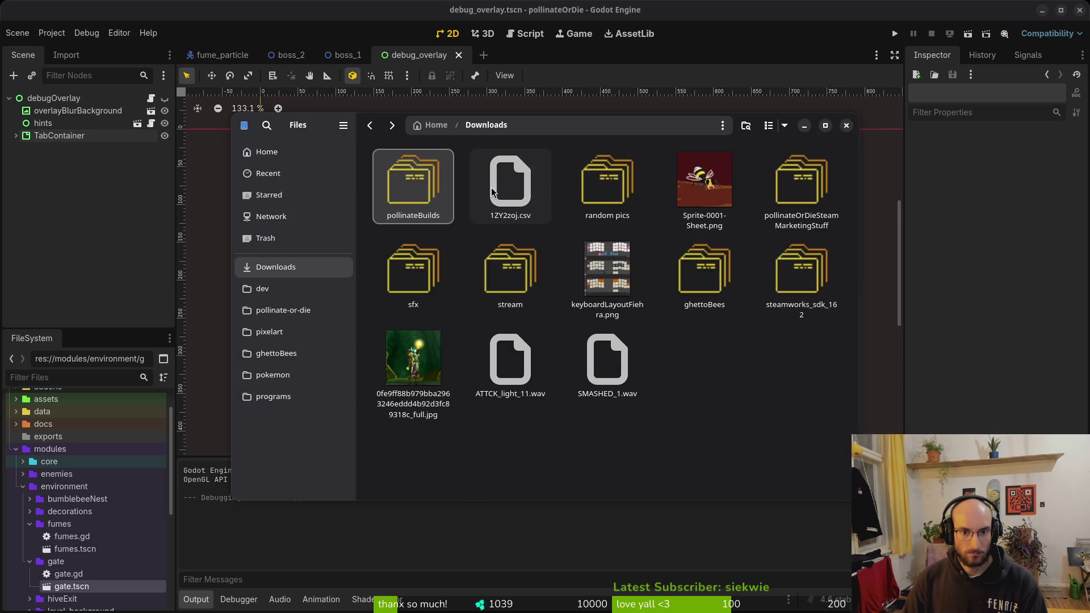
pyautogui.doubleClick(447, 201)
pyautogui.doubleClick(437, 190)
pyautogui.hotkey('ctrl', 'v')
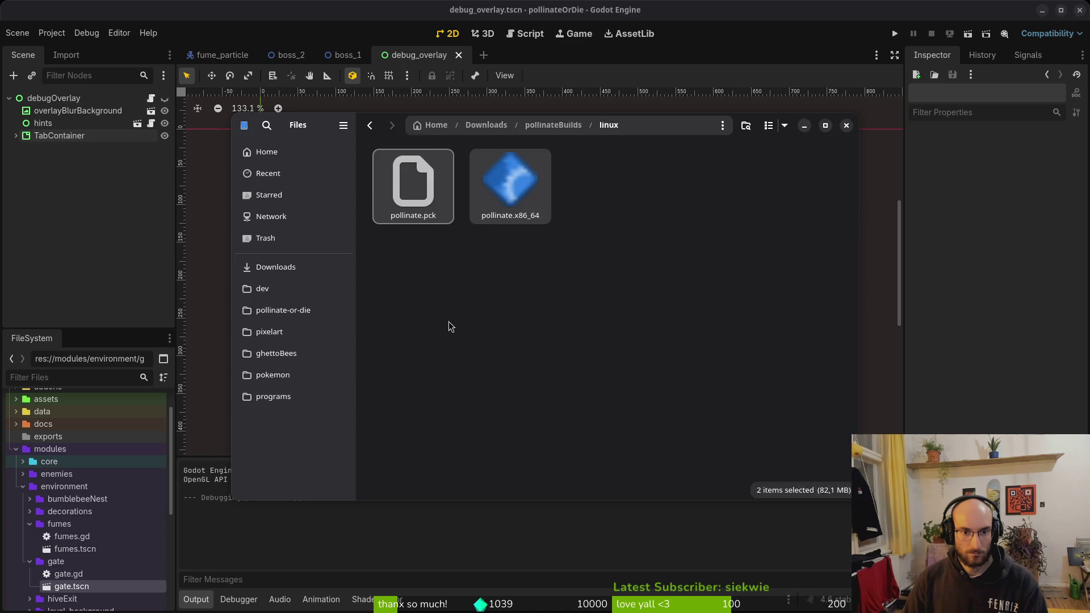
# Step: Export the macOS preset as pollinate.zip
pyautogui.hotkey('alt', 'Tab')
pyautogui.click(342, 203)
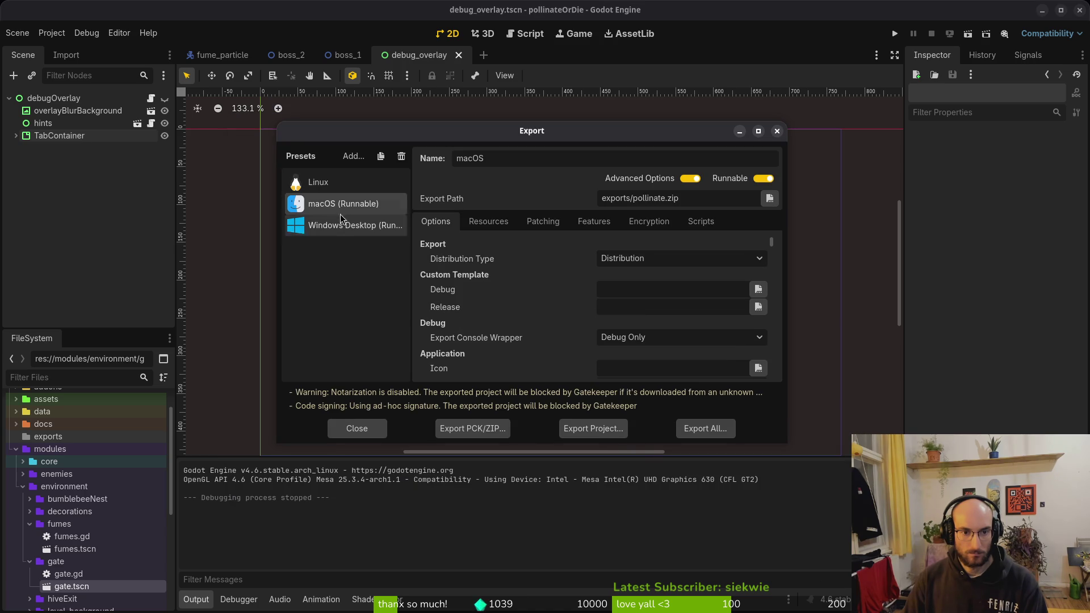
pyautogui.click(592, 429)
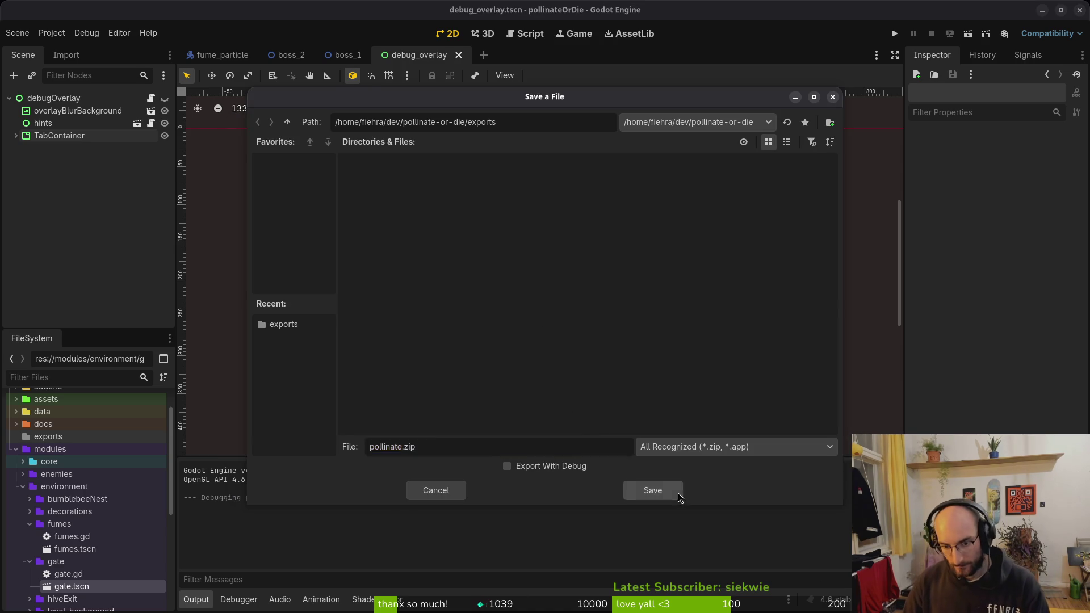
pyautogui.click(675, 491)
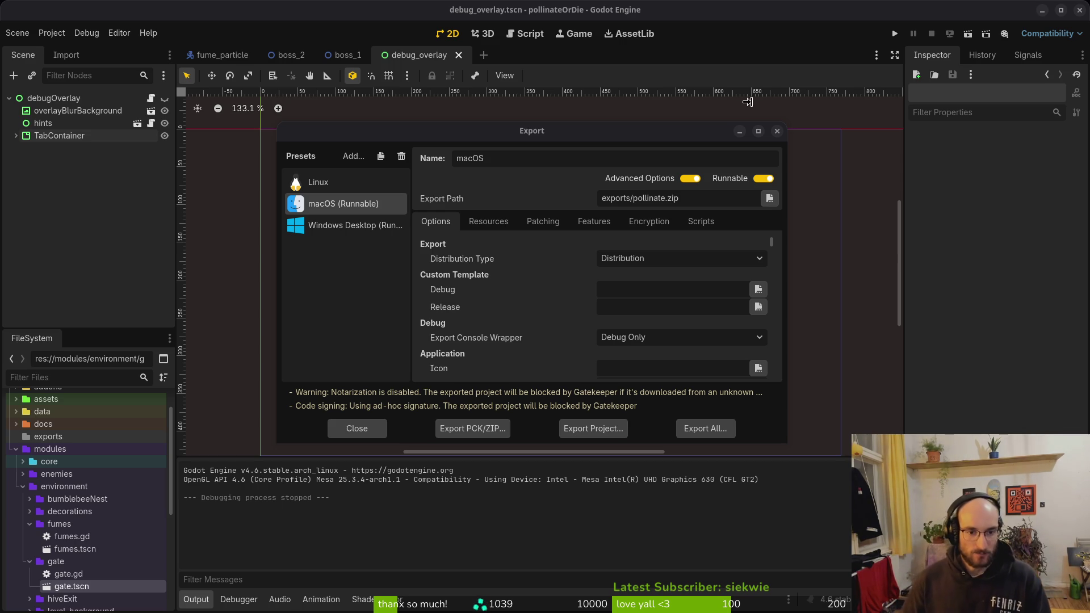
# Step: Extract pollinate.zip in the project's exports folder and open the extracted pollinate folder
pyautogui.hotkey('alt', 'Tab')
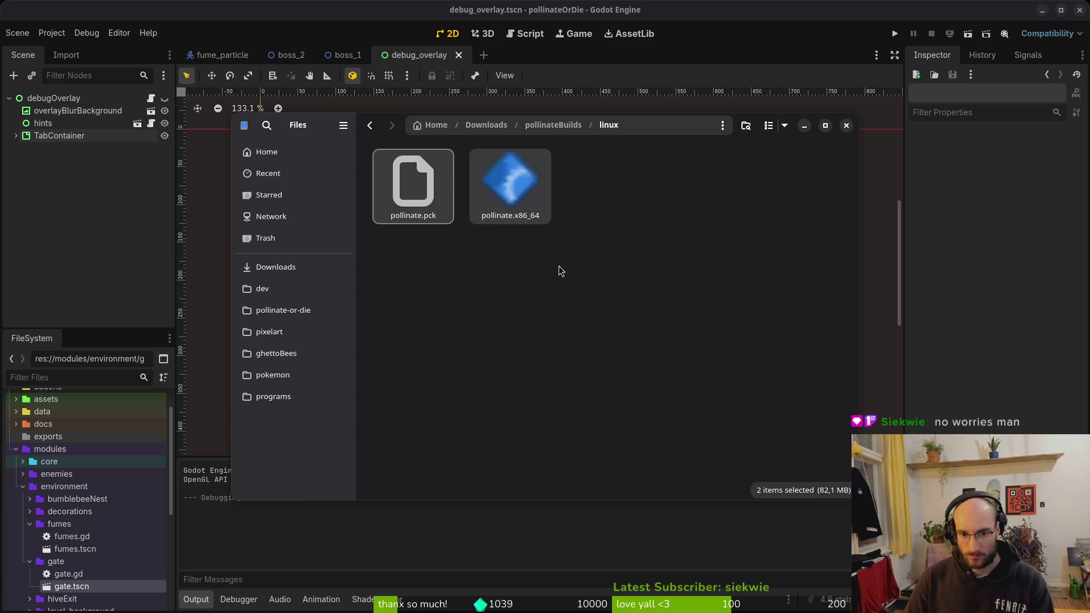
pyautogui.hotkey('alt', 'Left')
pyautogui.click(283, 310)
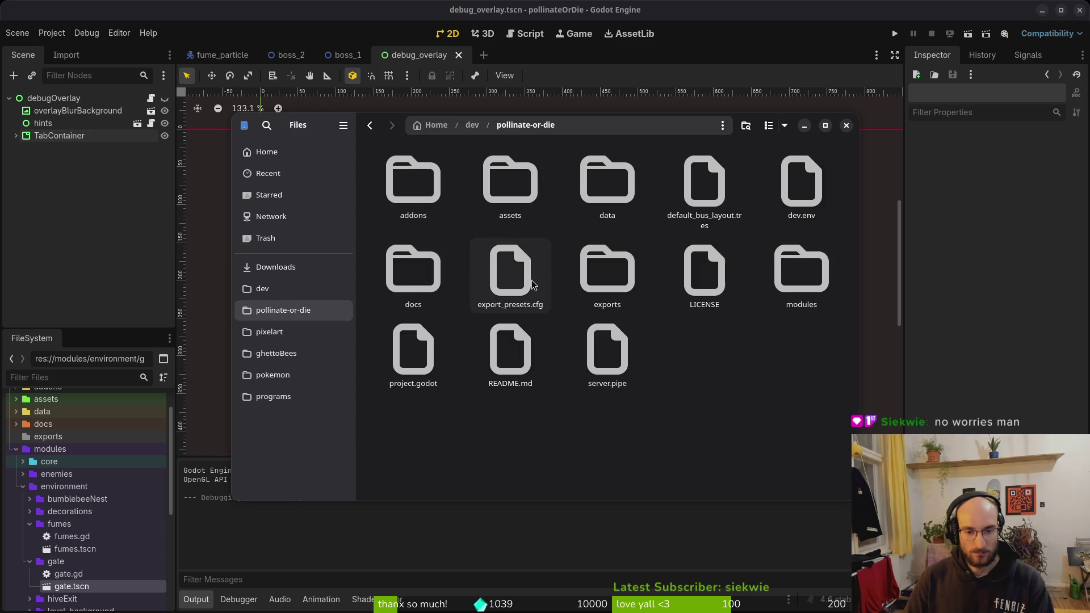
pyautogui.doubleClick(607, 272)
pyautogui.doubleClick(414, 181)
pyautogui.doubleClick(414, 181)
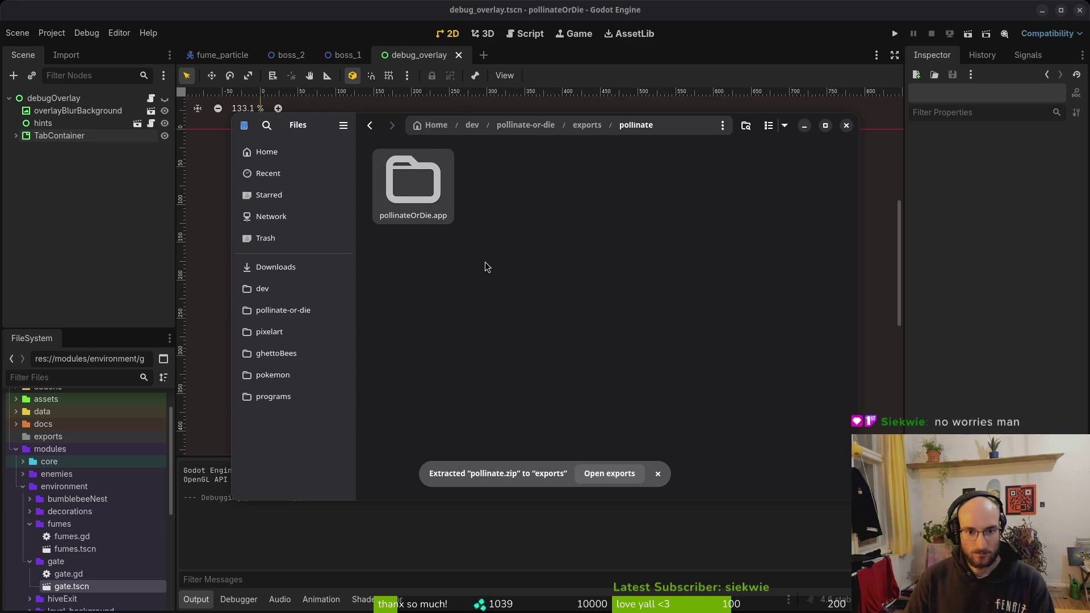
# Step: Browse Downloads/pollinateBuilds and look inside one of its build subfolders
pyautogui.click(276, 268)
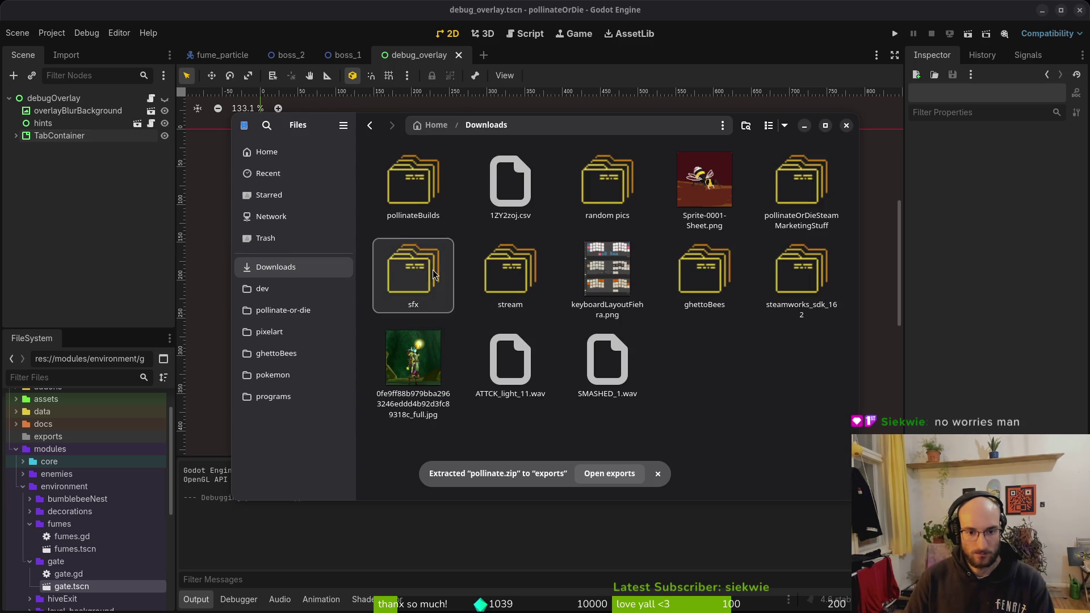
pyautogui.doubleClick(415, 203)
pyautogui.doubleClick(509, 183)
pyautogui.hotkey('alt', 'Left')
pyautogui.hotkey('alt', 'Left')
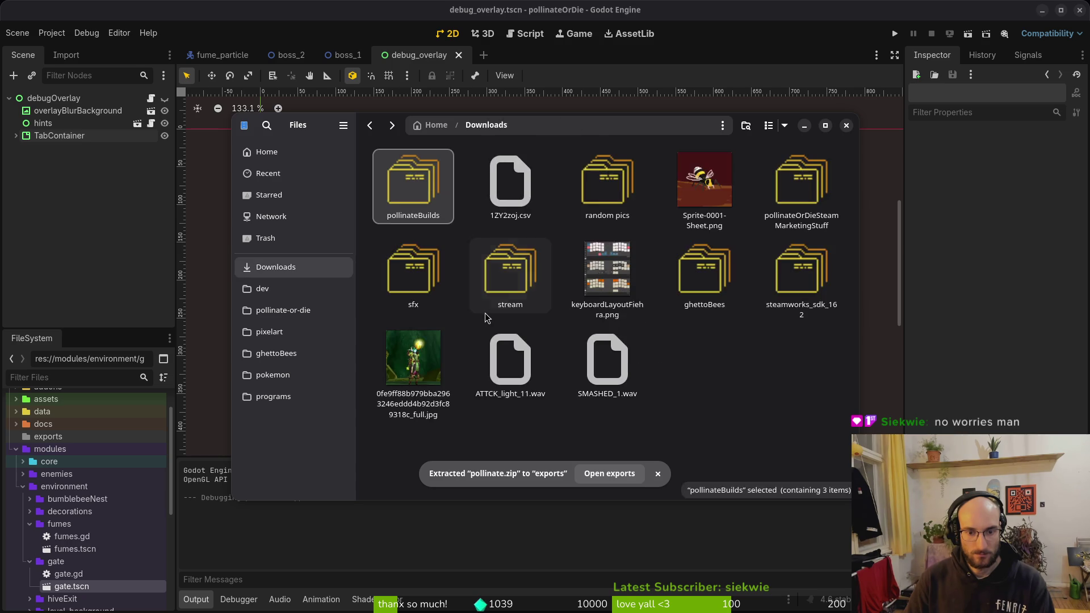
pyautogui.hotkey('alt', 'Left')
# Step: Trash both files in the exports folder, close Files, and export the Windows Desktop preset
pyautogui.click(309, 311)
pyautogui.doubleClick(611, 277)
pyautogui.hotkey('ctrl', 'a')
pyautogui.press('Delete')
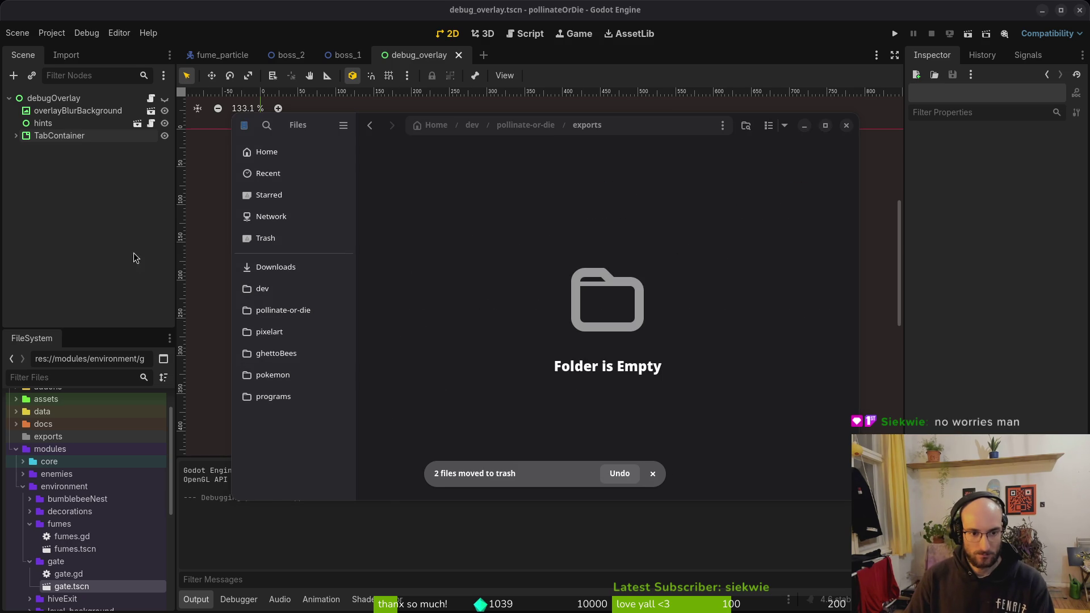
pyautogui.click(135, 258)
pyautogui.click(318, 206)
pyautogui.click(564, 429)
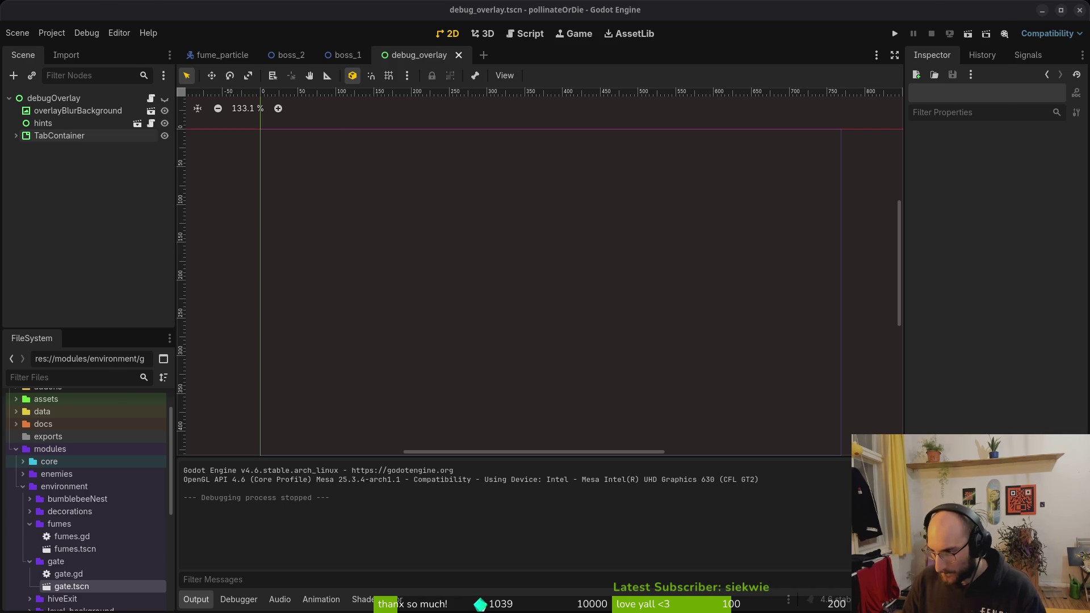
# Step: Close the Steam game library window and quit the Godot editor
pyautogui.hotkey('alt', 'Tab')
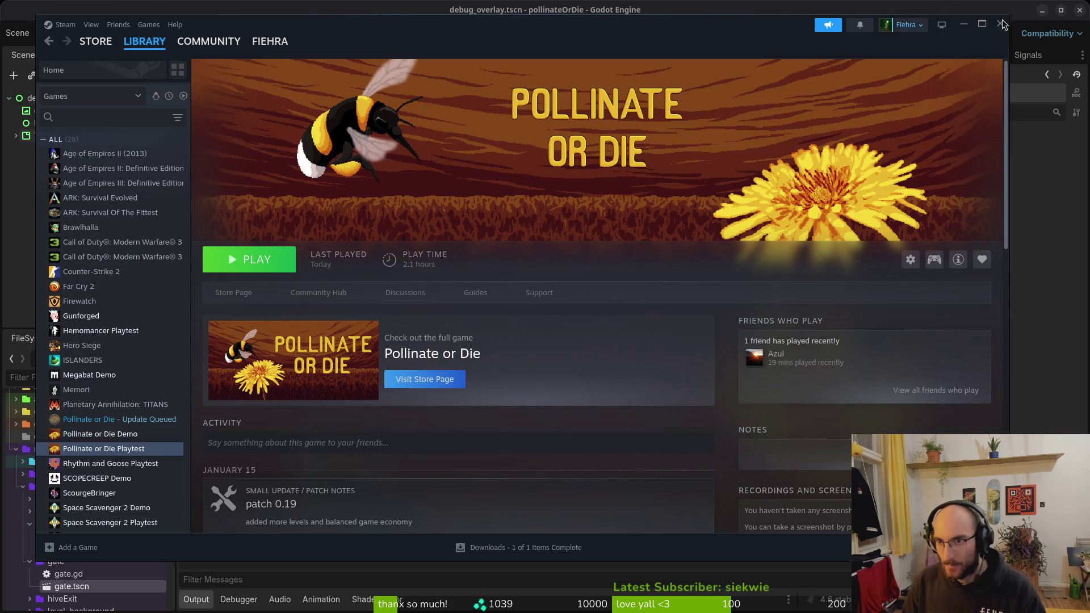
pyautogui.click(1000, 23)
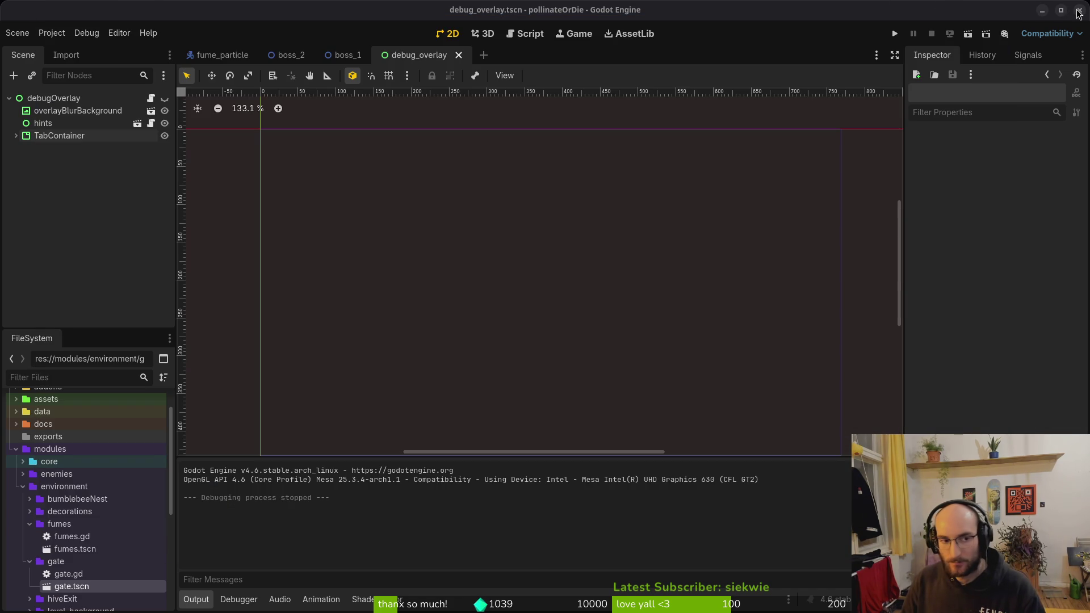
pyautogui.click(1078, 10)
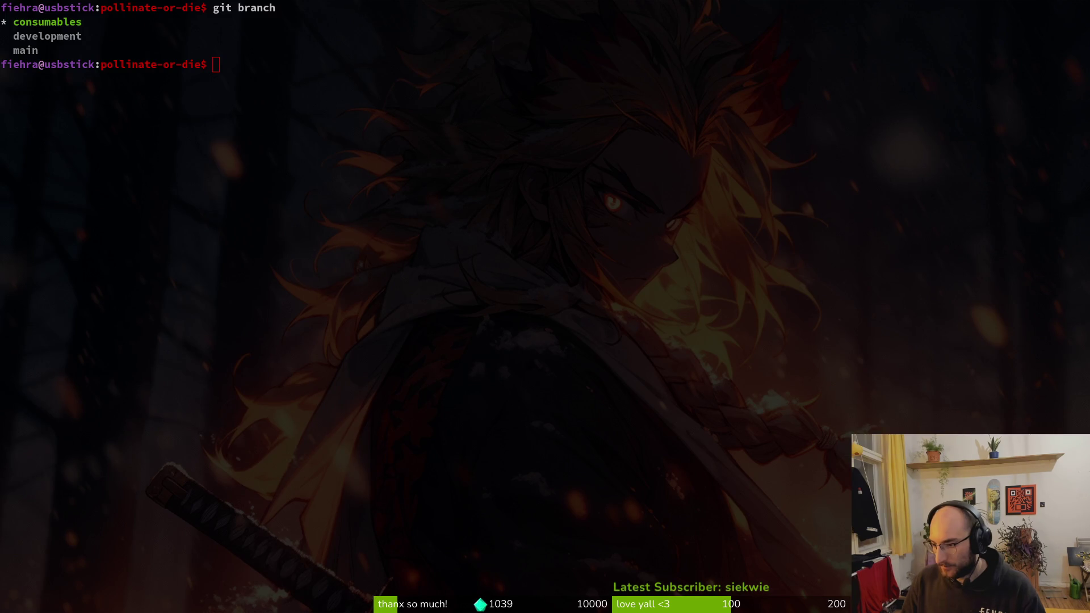
# Step: Load the Steamworks partner site in a new browser tab and move the browser off this screen
pyautogui.hotkey('alt', 'Tab')
pyautogui.hotkey('ctrl', 't')
pyautogui.write('ste')
pyautogui.press('Down')
pyautogui.press('Return')
pyautogui.moveTo(532, 43); pyautogui.dragTo(1089, 51)
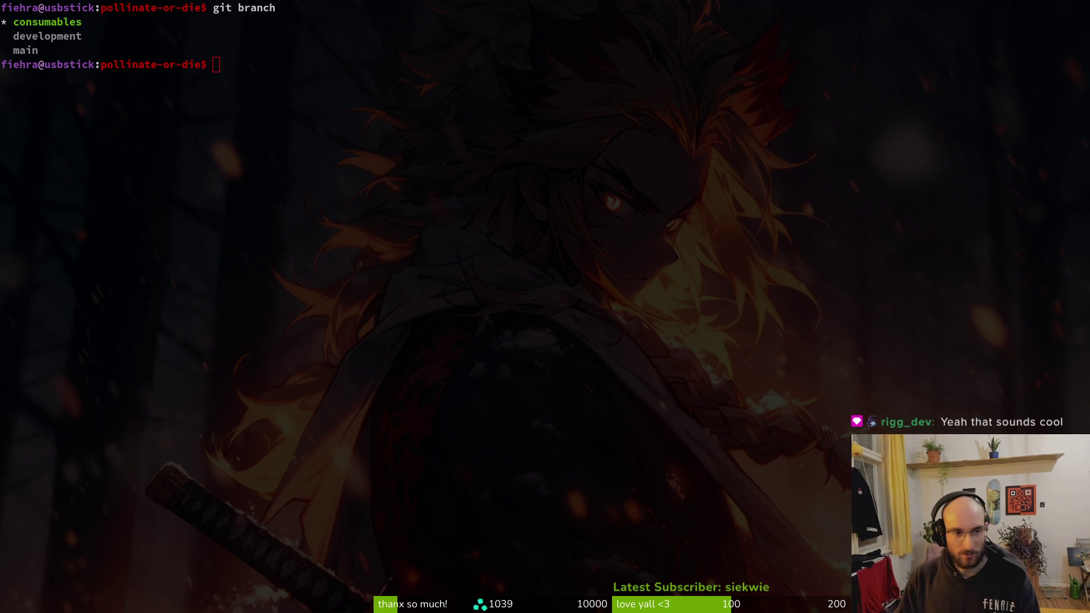
# Step: Open docs/roadmap.md in vim through a 'road' file search, then bring the GitLab window back on screen
pyautogui.write('vim .')
pyautogui.press('Return')
pyautogui.press('space')
pyautogui.write('pfroad')
pyautogui.press('Return')
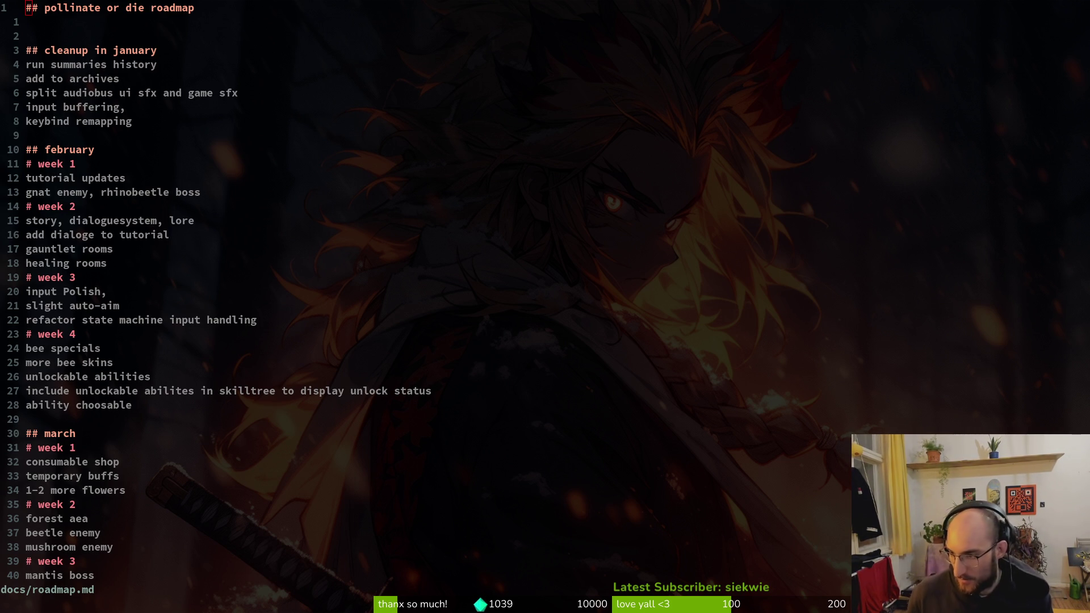
pyautogui.moveTo(0, 114)
pyautogui.mouseDown()
pyautogui.moveTo(199, 116)
pyautogui.moveTo(457, 33)
pyautogui.moveTo(562, 37)
pyautogui.mouseUp()
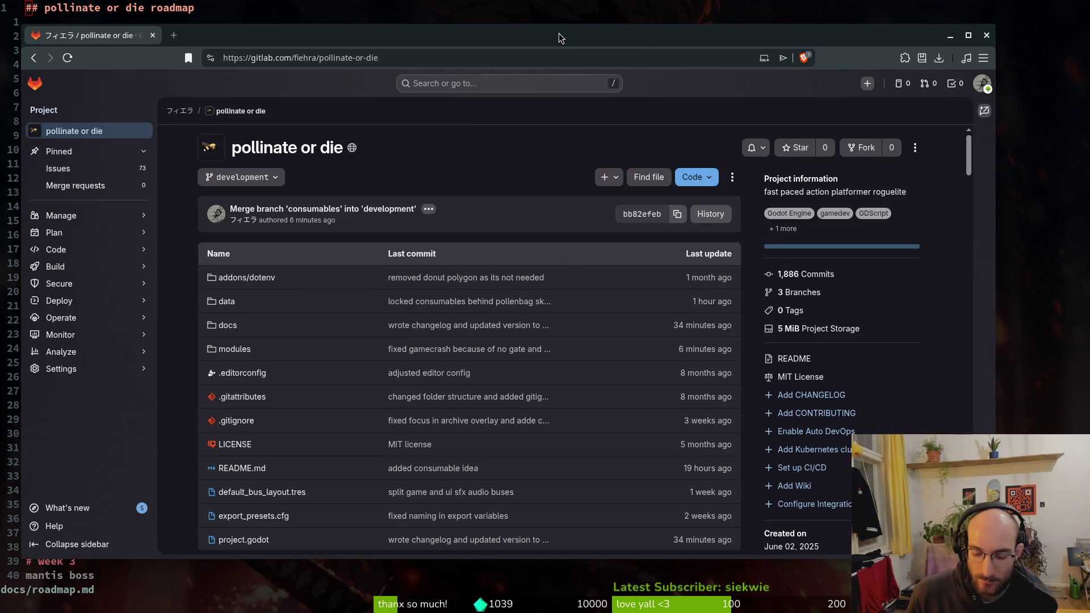
# Step: Go to the project's issue list and open issues #844 and #842 in new tabs
pyautogui.click(75, 153)
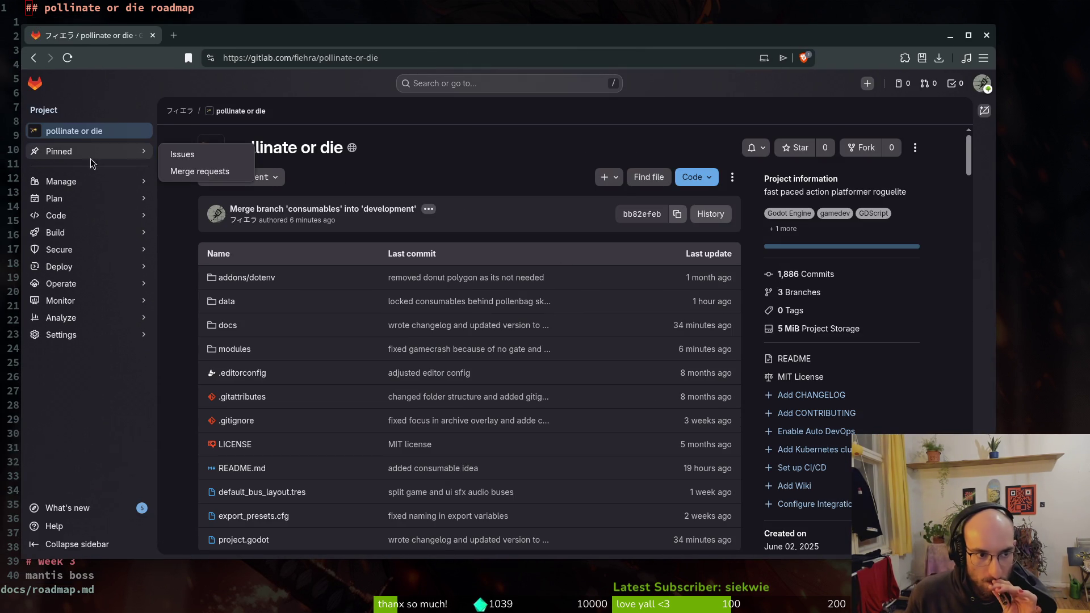
pyautogui.click(76, 152)
pyautogui.click(70, 170)
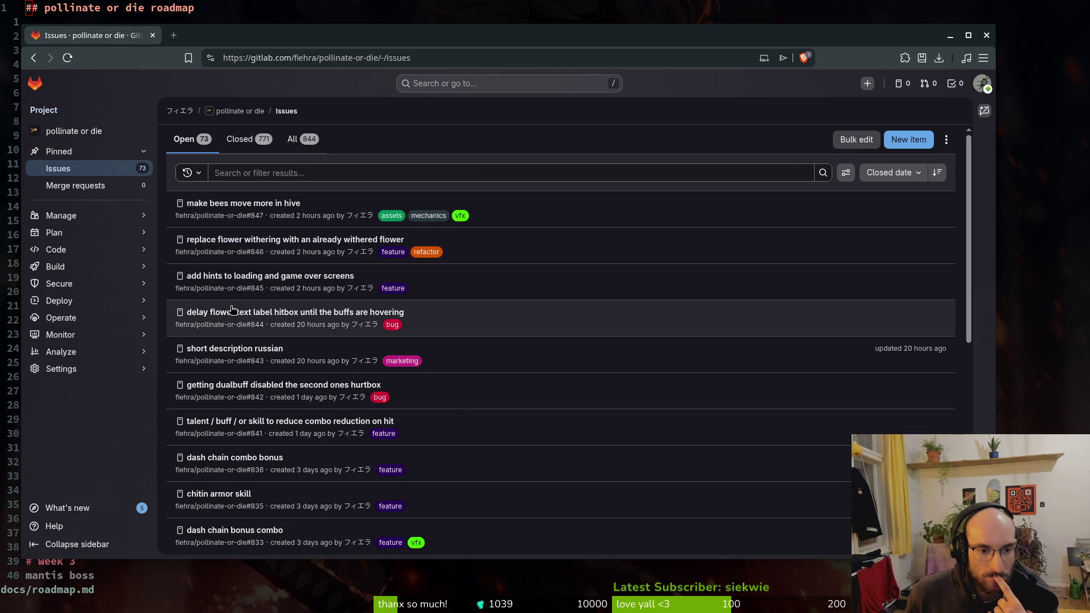
pyautogui.rightClick(279, 318)
pyautogui.click(307, 330)
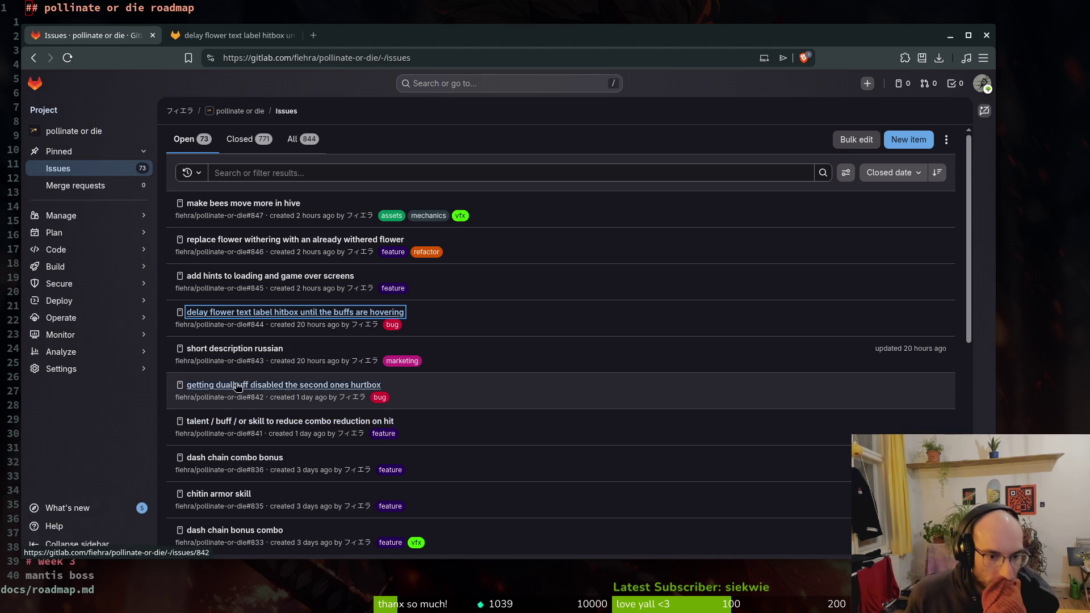
pyautogui.scroll(-2, 279, 387)
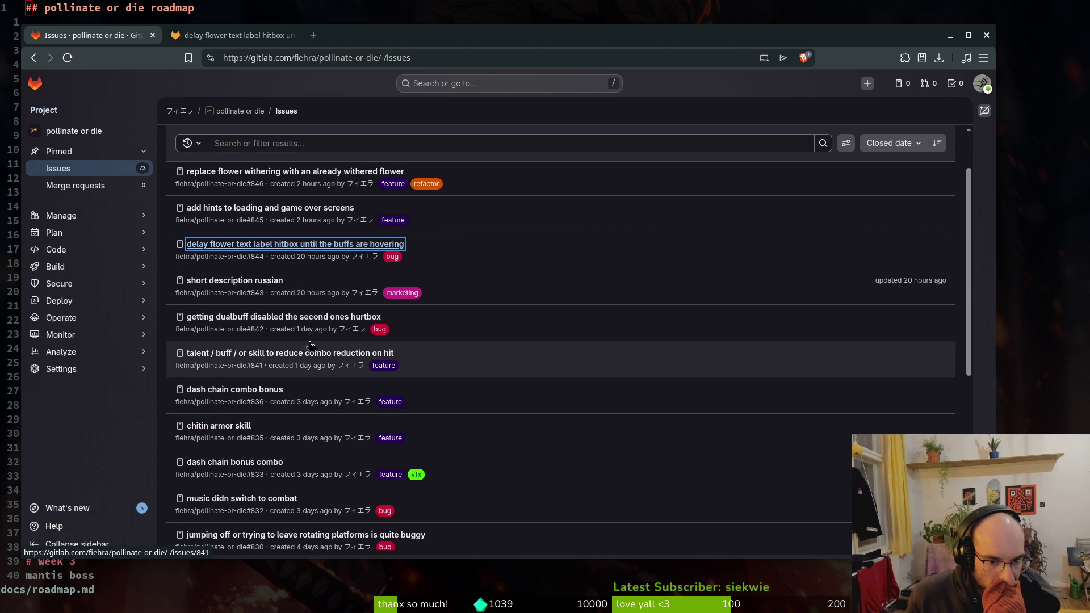
pyautogui.rightClick(266, 321)
pyautogui.click(334, 331)
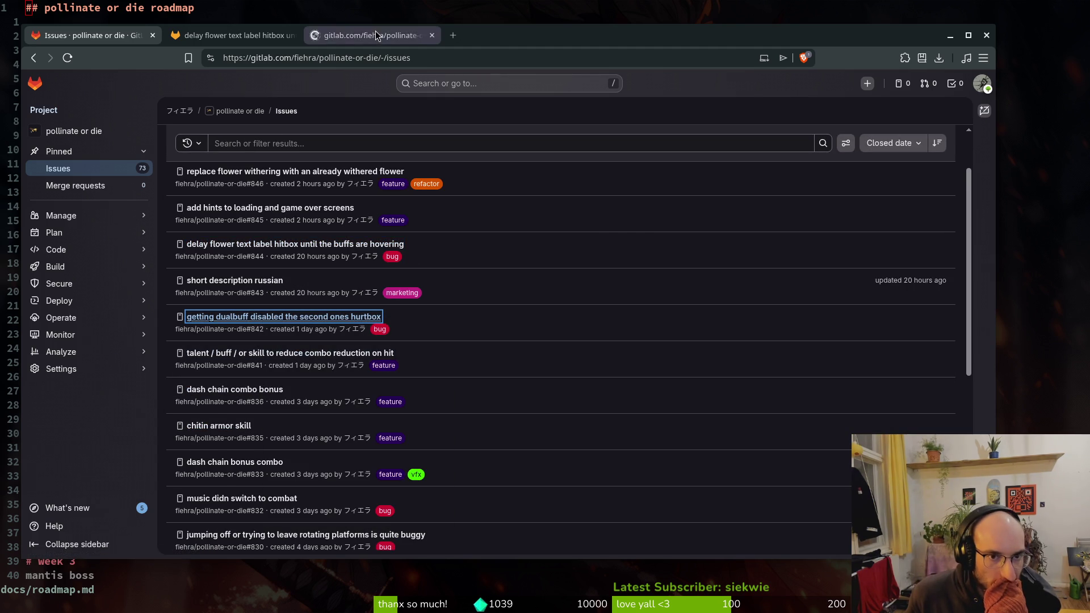
# Step: Review the #842 and #844 issue pages, then look further down the issue list
pyautogui.click(377, 33)
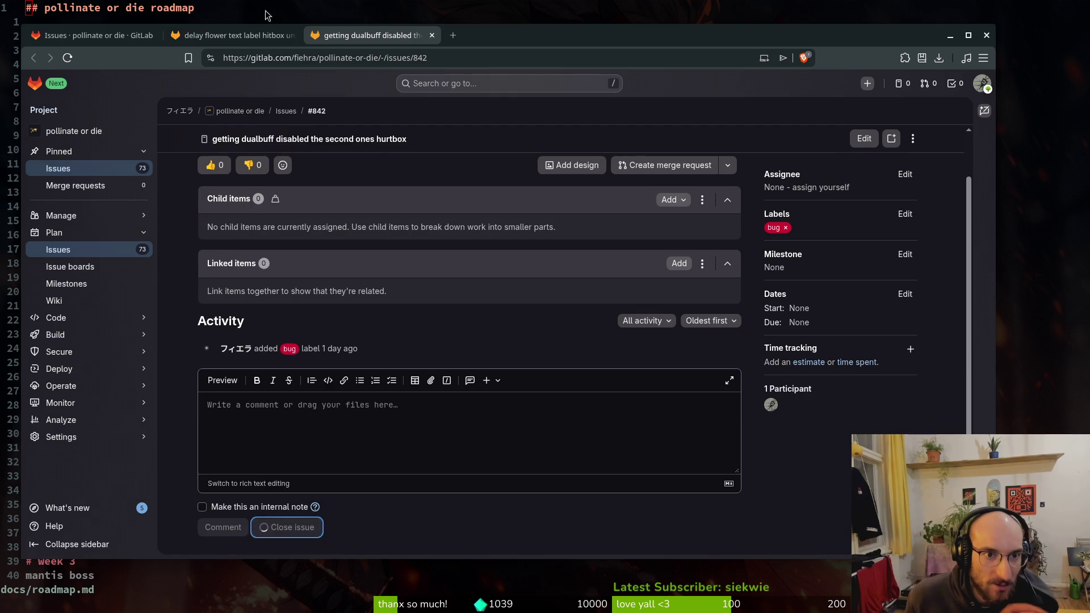
pyautogui.hotkey('ctrl', 'pageup')
pyautogui.scroll(-1, 311, 504)
pyautogui.hotkey('ctrl', 'pageup')
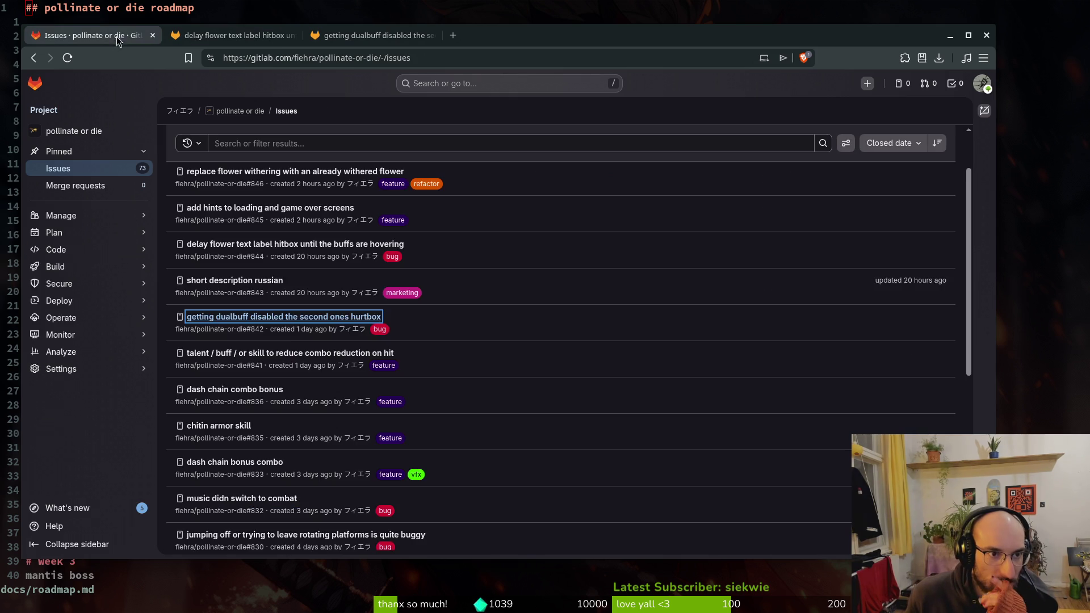
pyautogui.scroll(-3, 379, 386)
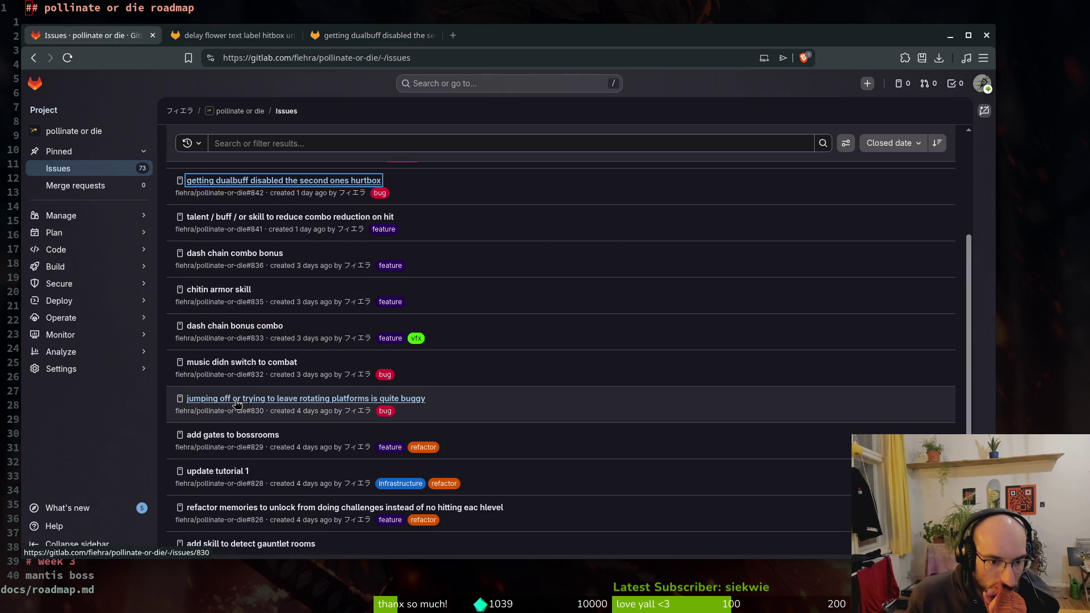
pyautogui.scroll(-1, 227, 400)
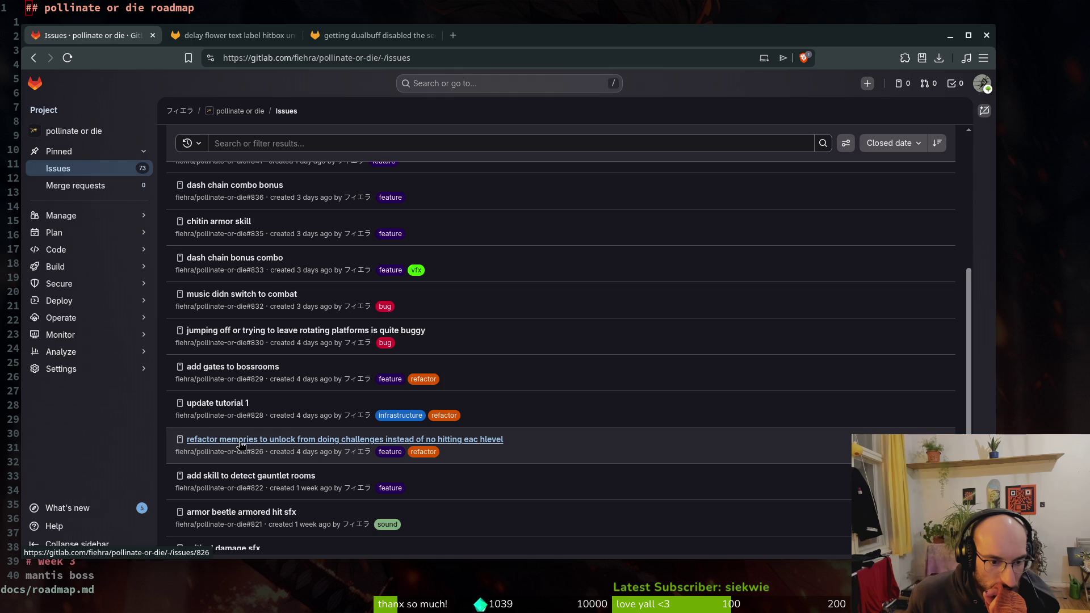
pyautogui.rightClick(252, 369)
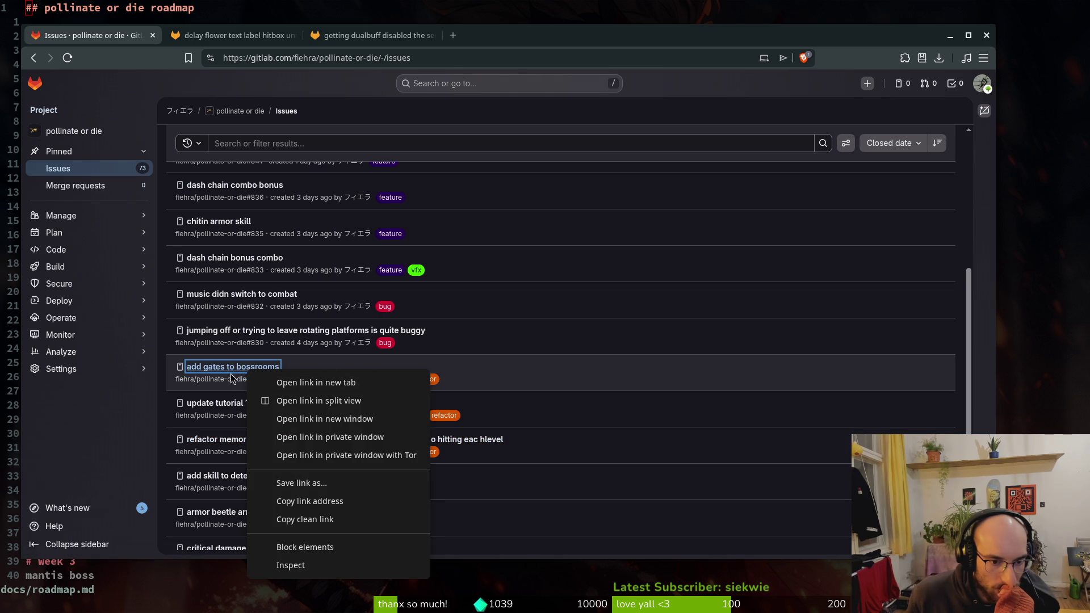
pyautogui.press('Escape')
pyautogui.scroll(-1, 222, 408)
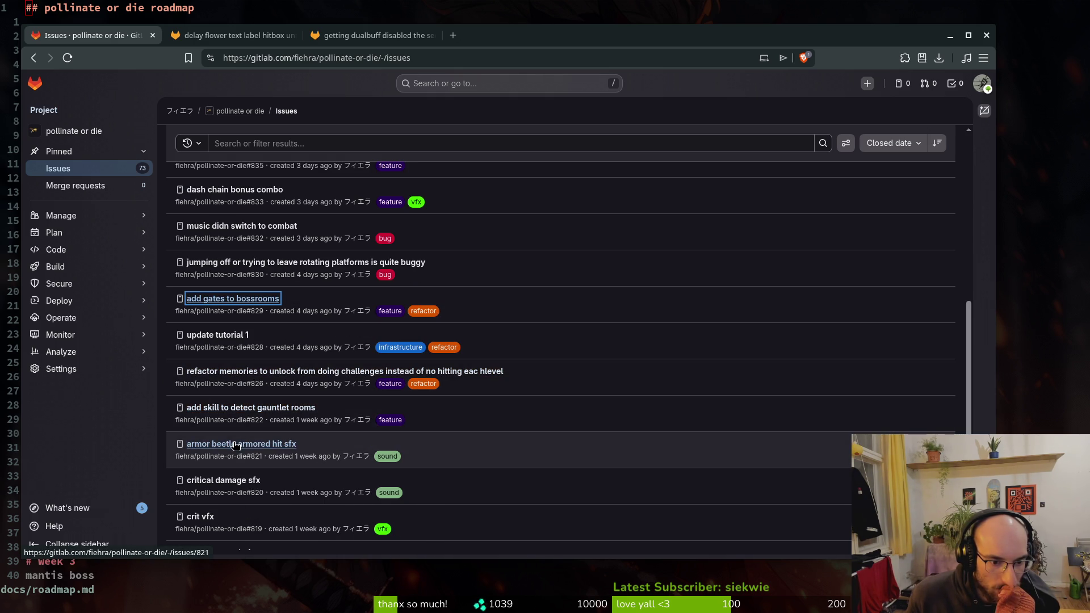
pyautogui.scroll(-1, 239, 452)
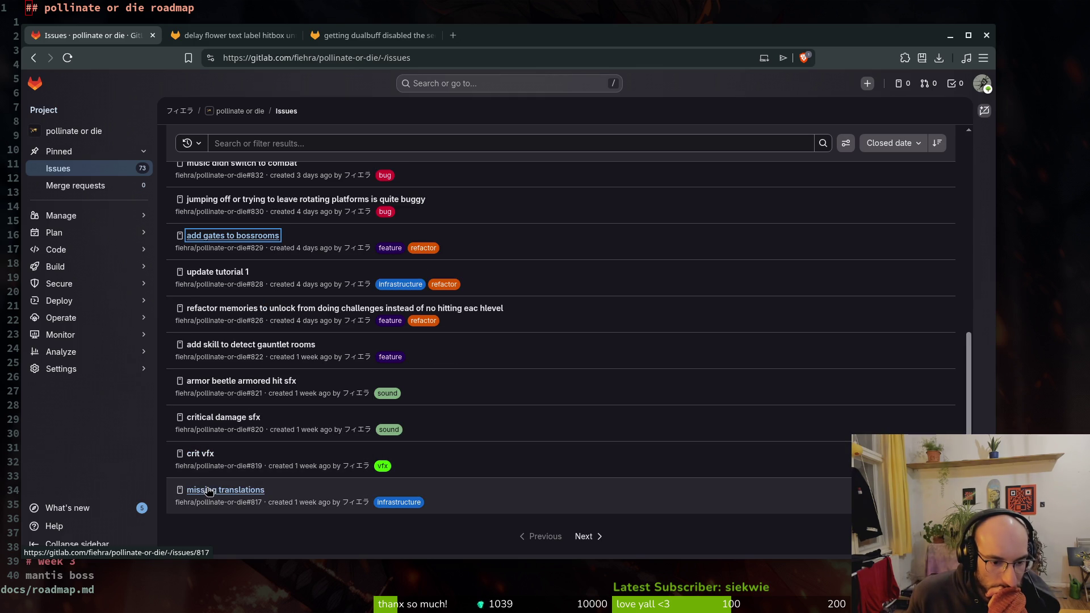
# Step: On the next page of issues, open steampage german and steampage italian in new tabs
pyautogui.click(593, 538)
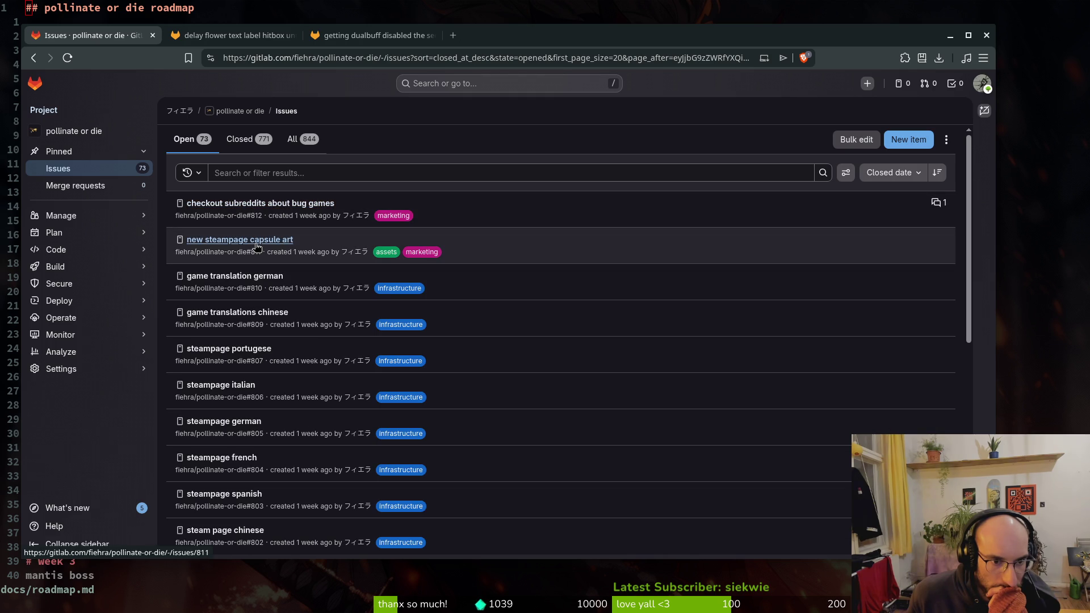
pyautogui.scroll(-2, 279, 315)
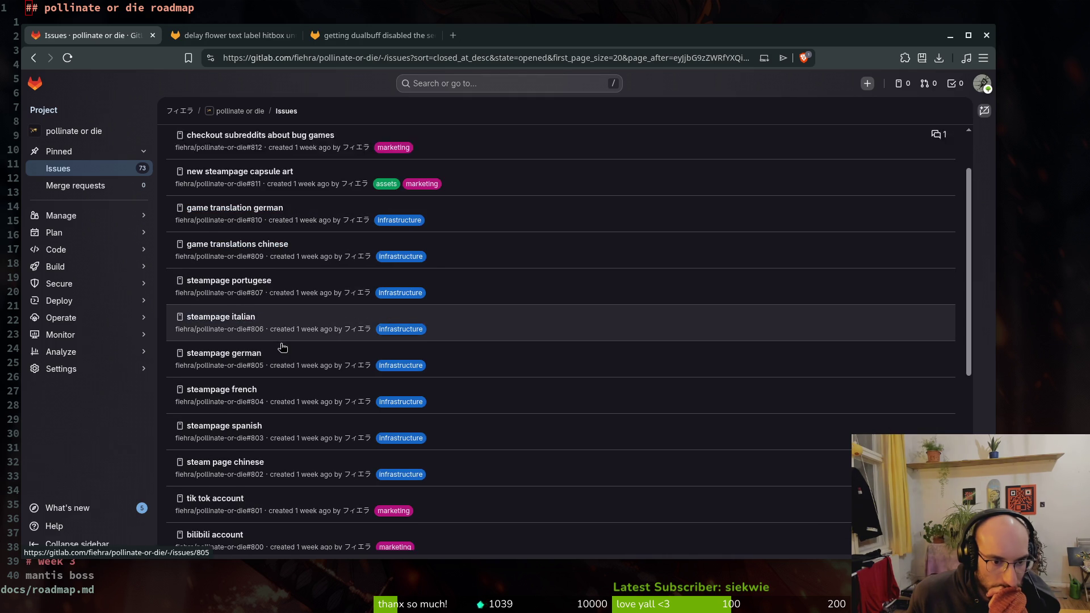
pyautogui.scroll(-3, 281, 353)
pyautogui.scroll(2, 272, 352)
pyautogui.rightClick(226, 292)
pyautogui.click(226, 291)
pyautogui.rightClick(227, 251)
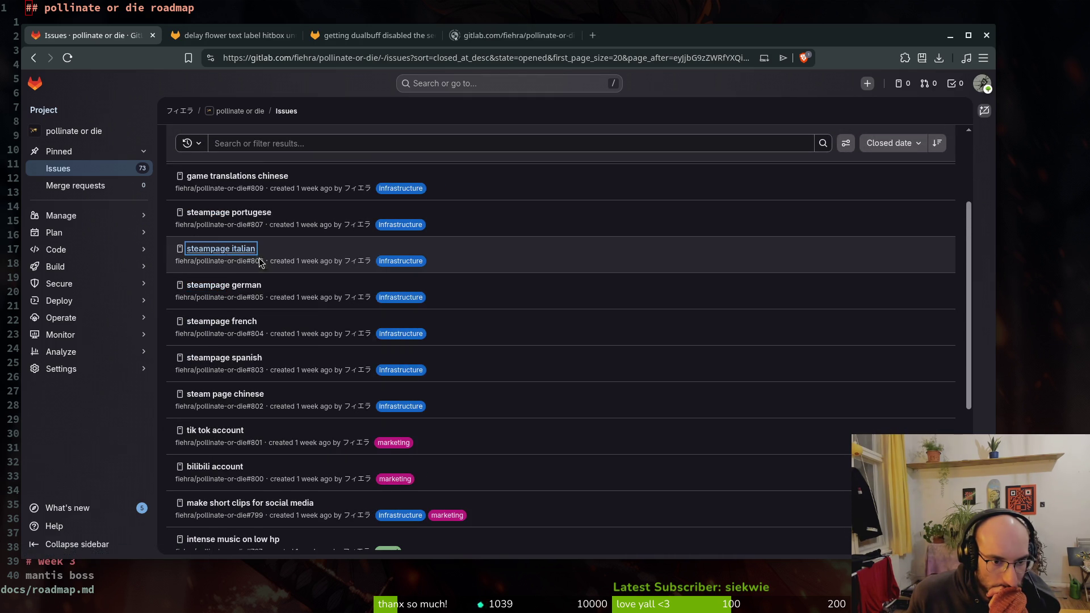
pyautogui.click(234, 256)
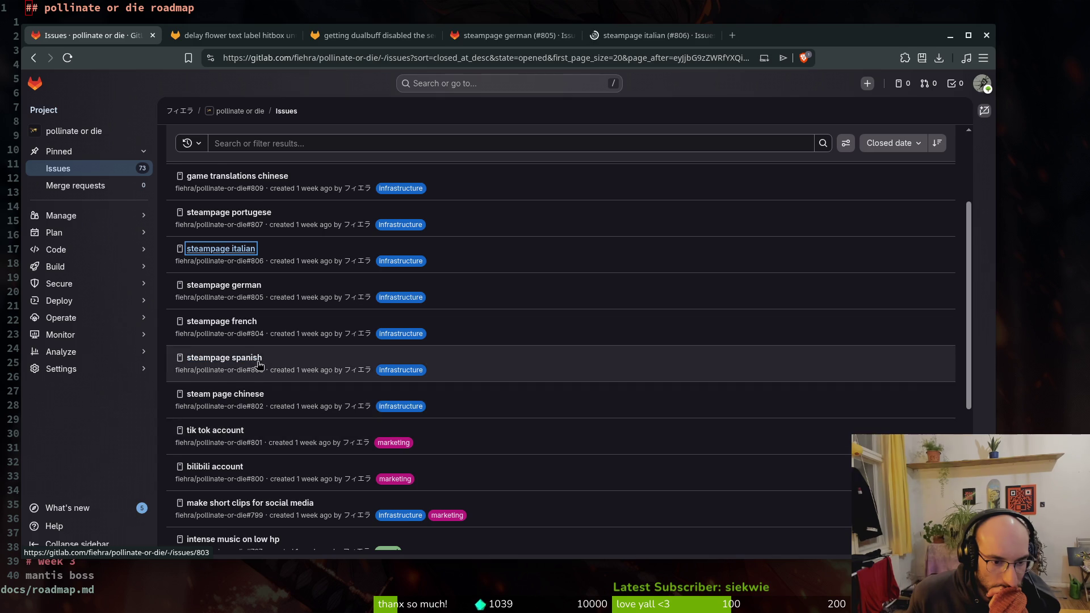
pyautogui.scroll(4, 267, 357)
pyautogui.scroll(-3, 268, 356)
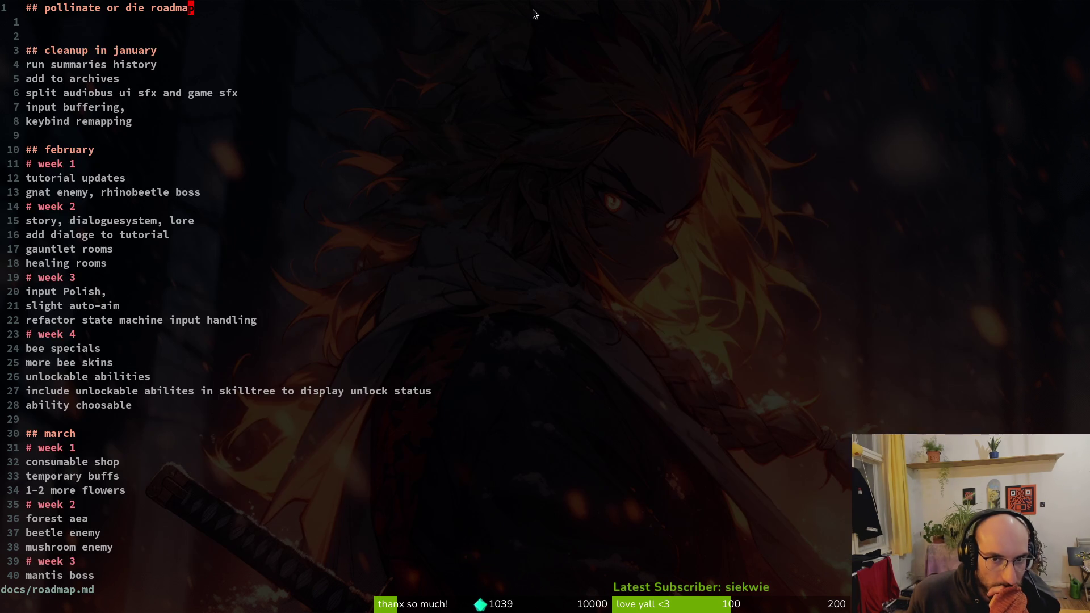
pyautogui.click(512, 36)
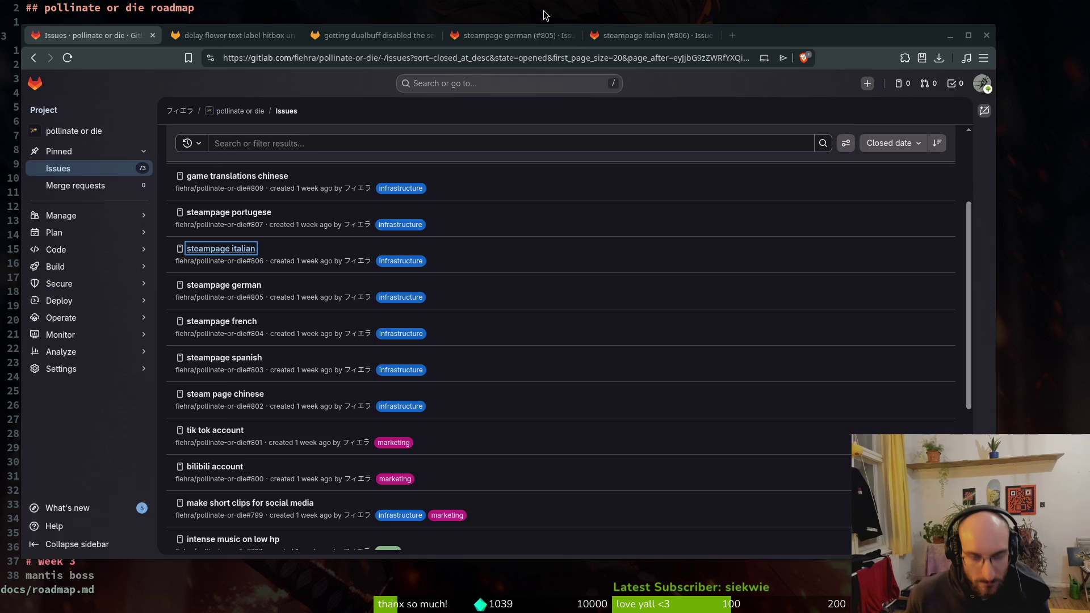
# Step: Close the steampage german and steampage italian issues
pyautogui.click(528, 35)
pyautogui.scroll(-2, 574, 354)
pyautogui.click(287, 527)
pyautogui.click(651, 30)
pyautogui.click(284, 525)
# Step: Return to the issue list and advance to the page starting with #766 'implement more bee lore'
pyautogui.hotkey('ctrl', 'pageup')
pyautogui.hotkey('ctrl', 'pageup')
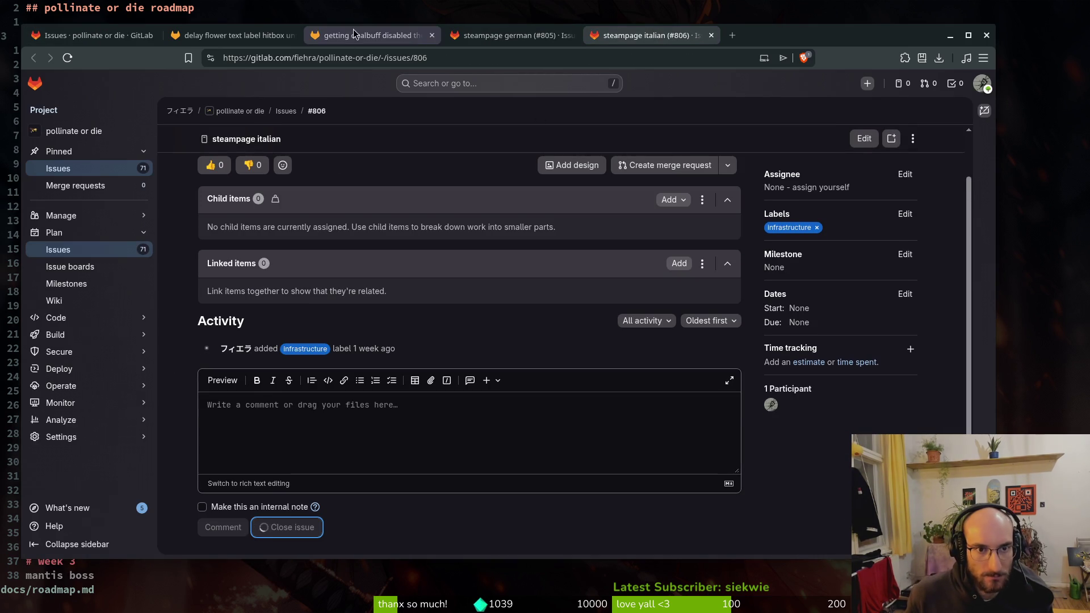
pyautogui.hotkey('ctrl', 'pageup')
pyautogui.hotkey('ctrl', 'pageup')
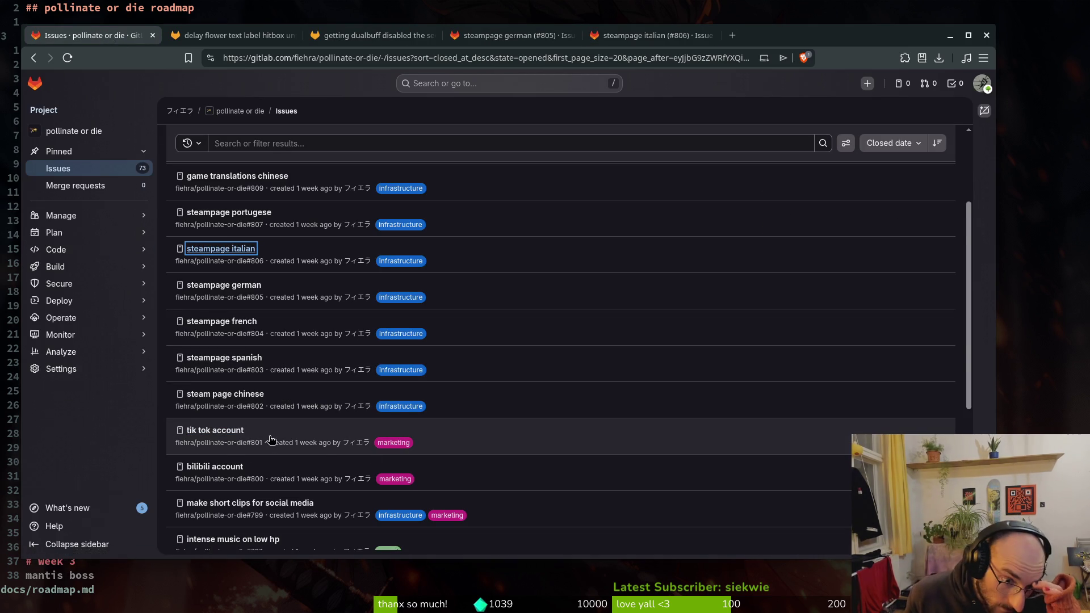
pyautogui.scroll(-2, 279, 432)
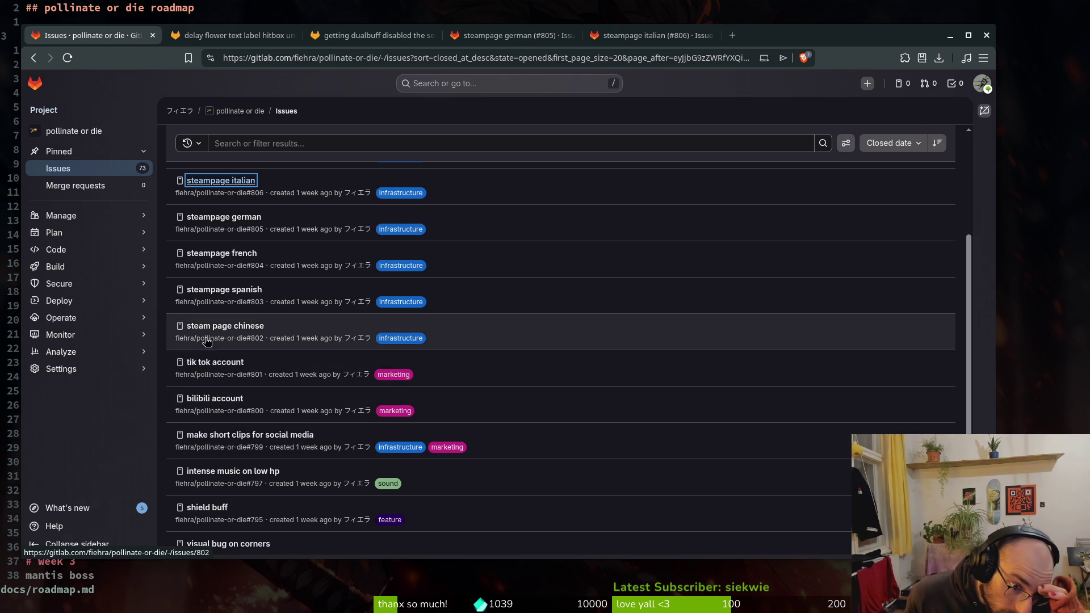
pyautogui.scroll(-2, 291, 366)
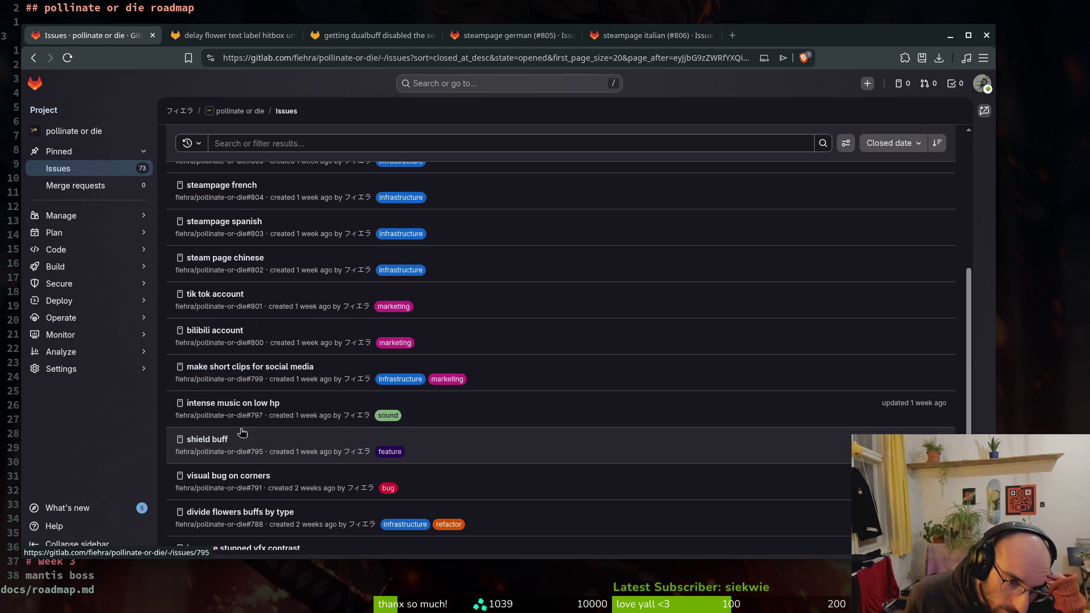
pyautogui.scroll(-2, 272, 488)
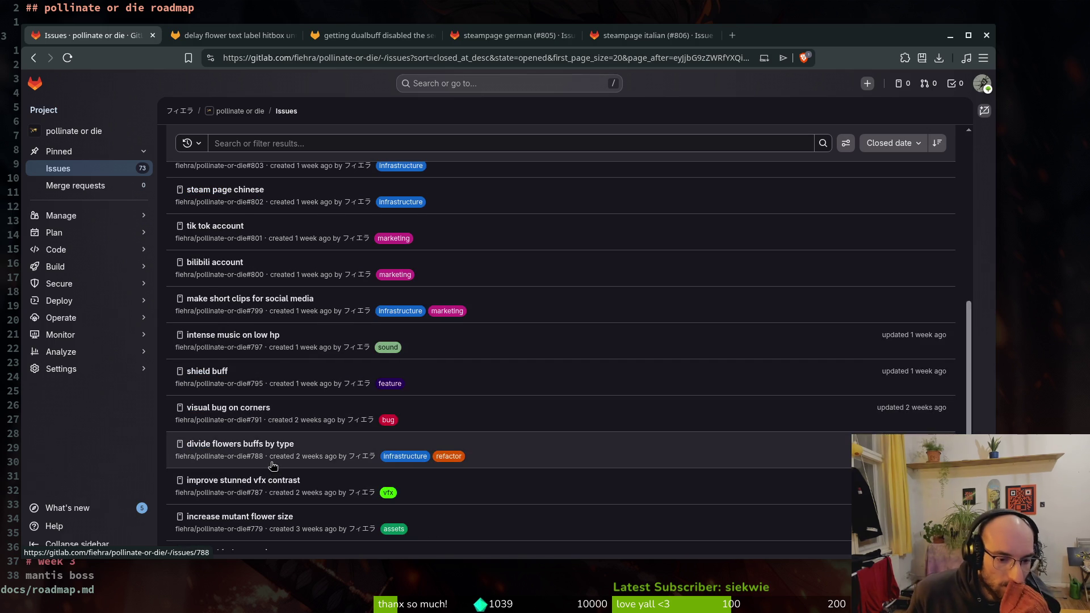
pyautogui.scroll(-3, 271, 493)
pyautogui.click(576, 539)
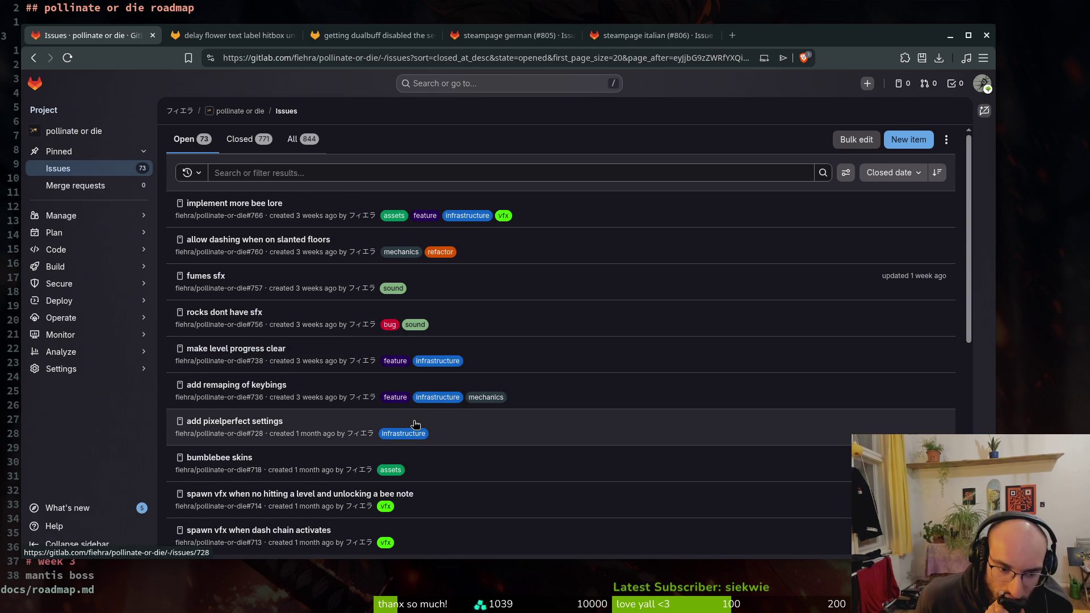
# Step: Scroll through the current page of open issues and advance to the next page
pyautogui.scroll(-2, 305, 459)
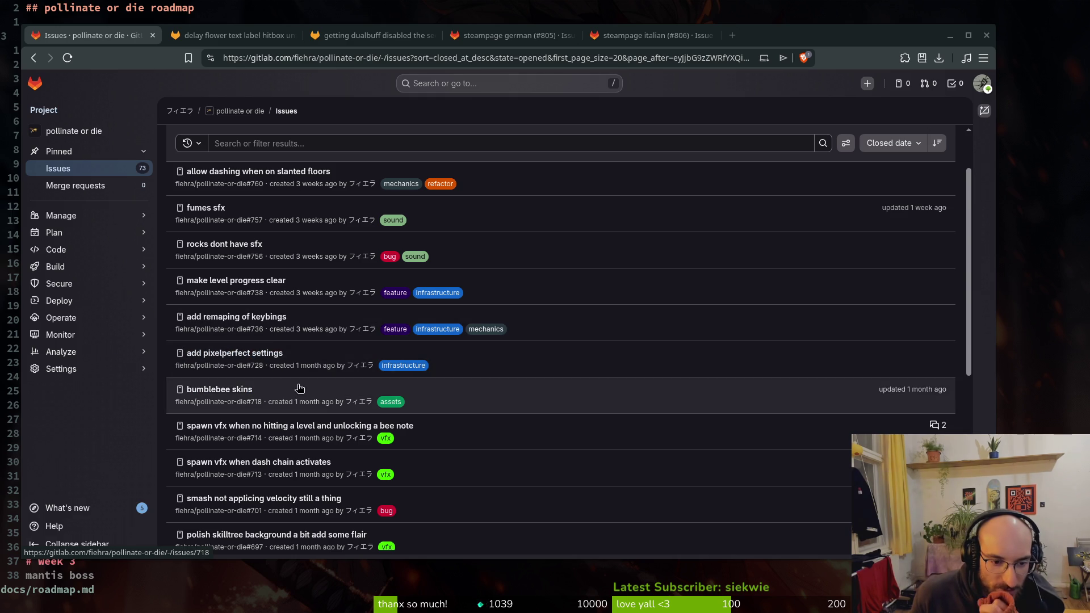
pyautogui.scroll(-2, 281, 397)
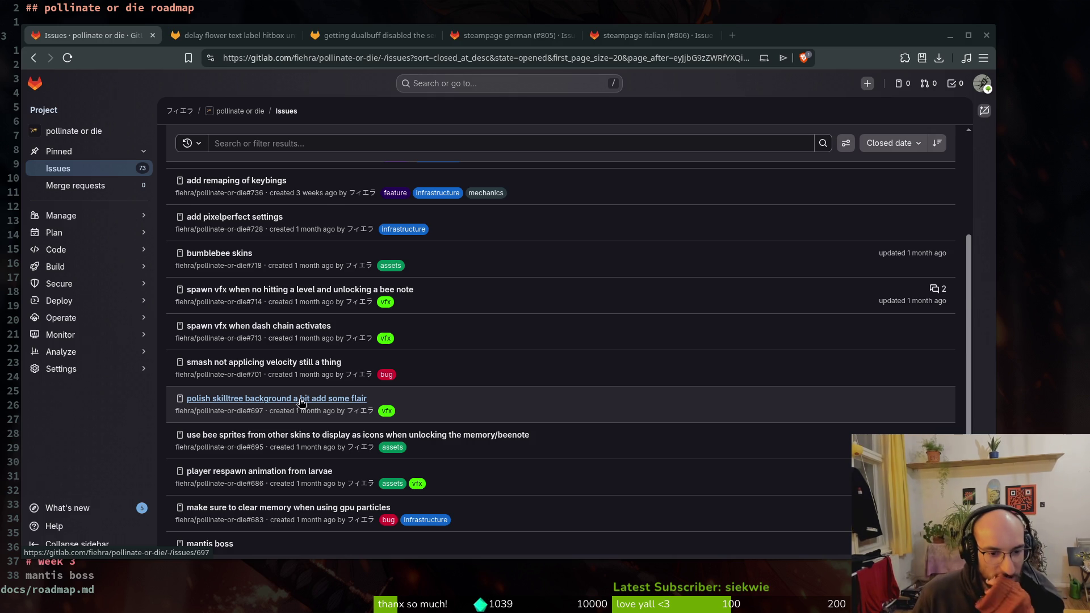
pyautogui.scroll(-3, 303, 406)
pyautogui.click(599, 537)
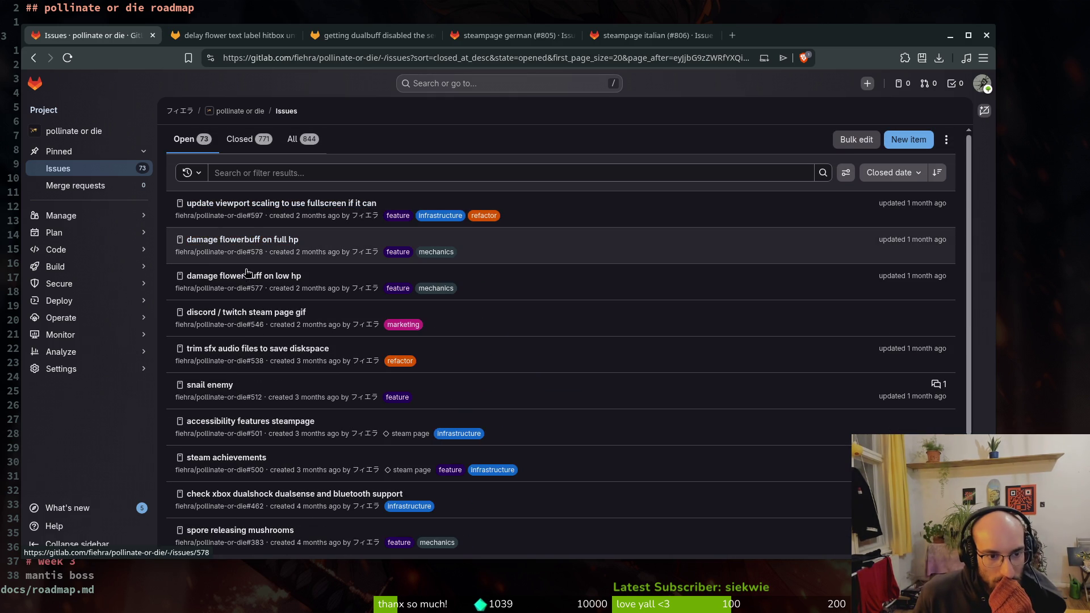
# Step: Close the four opened issue pages and put the GitLab browser window away
pyautogui.scroll(-2, 244, 420)
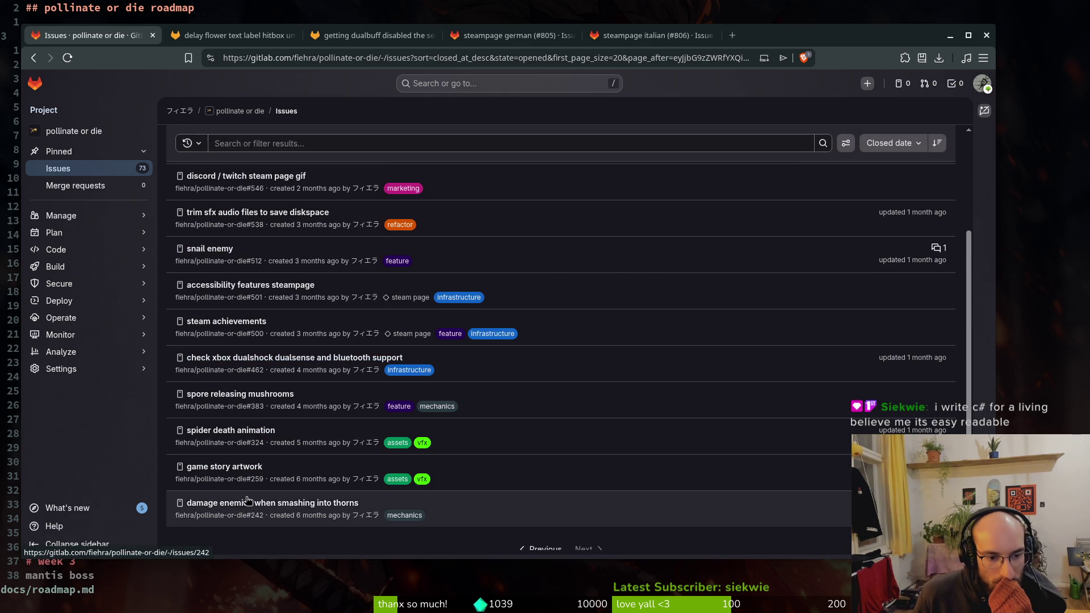
pyautogui.scroll(1, 248, 488)
pyautogui.click(241, 38)
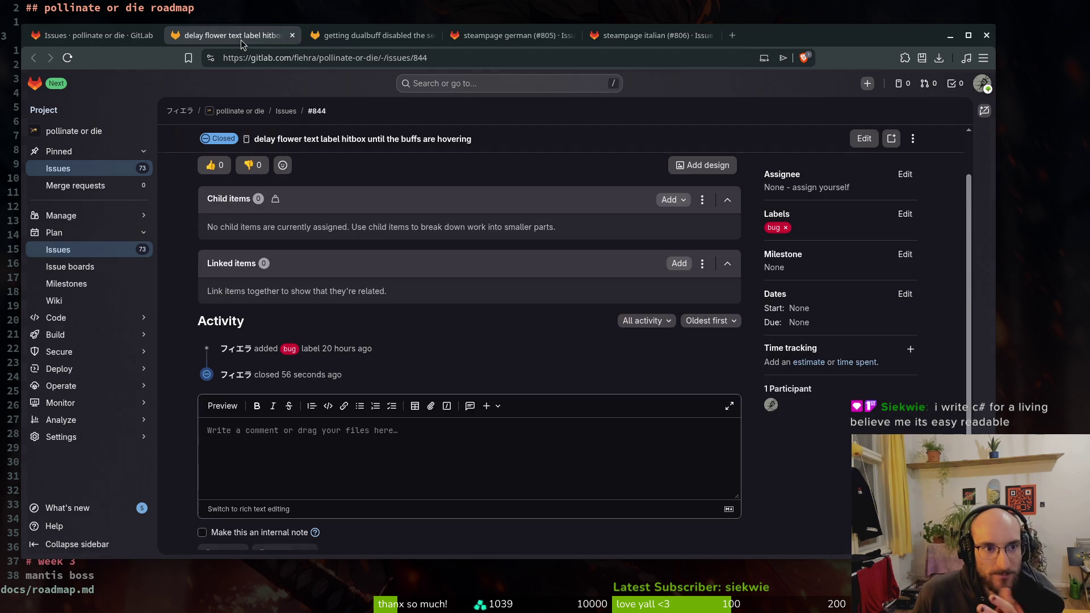
pyautogui.hotkey('ctrl', 'w')
pyautogui.hotkey('ctrl', 'w')
pyautogui.hotkey('ctrl', 'w')
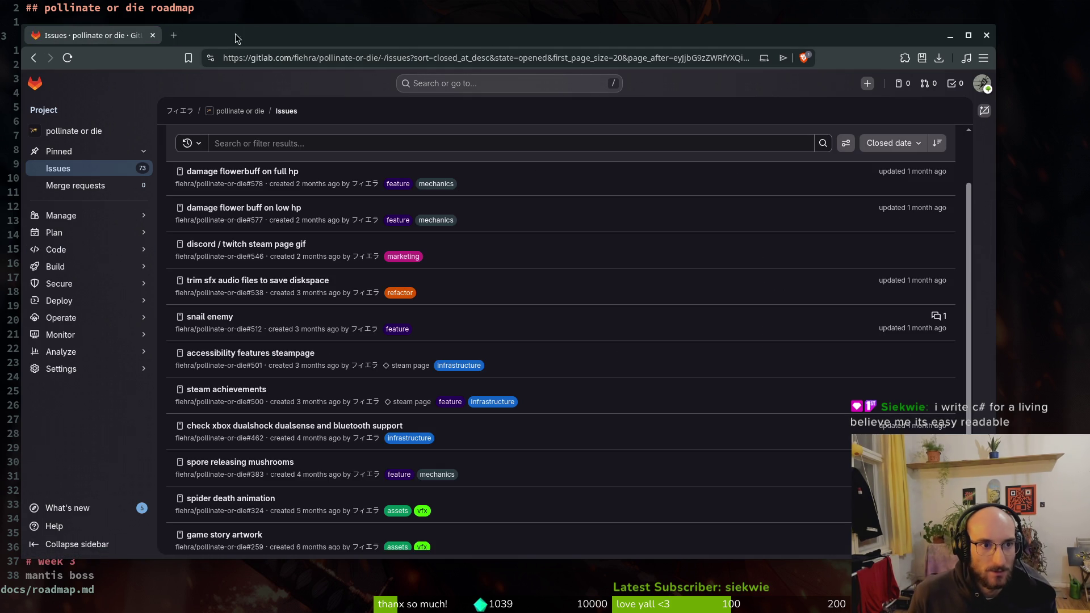
pyautogui.hotkey('ctrl', 'w')
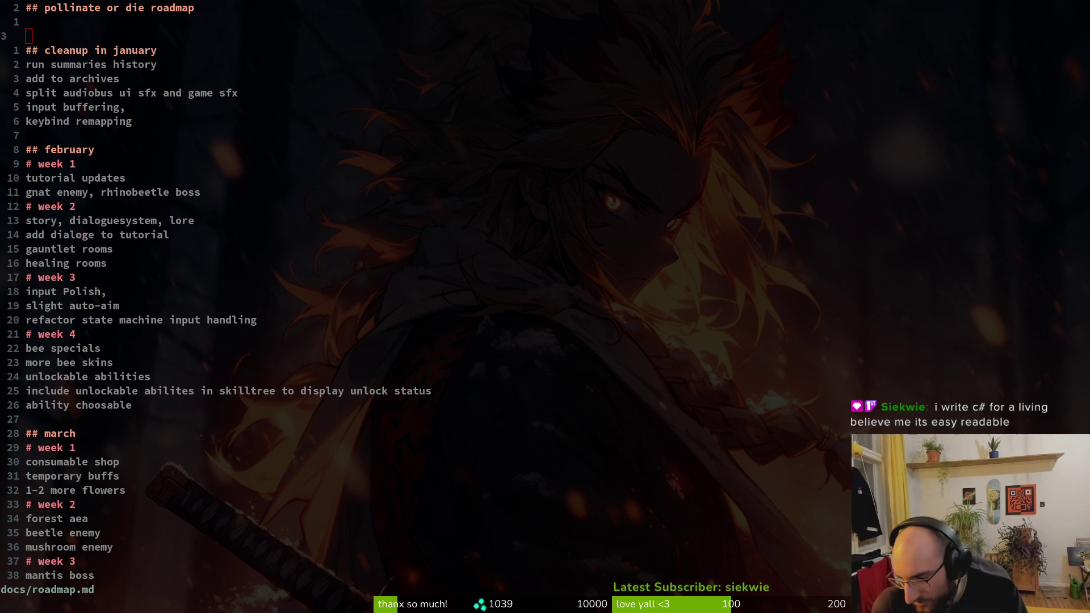
# Step: Save docs/roadmap.md and exit vim with :wq
pyautogui.click(173, 111)
pyautogui.write(':wq')
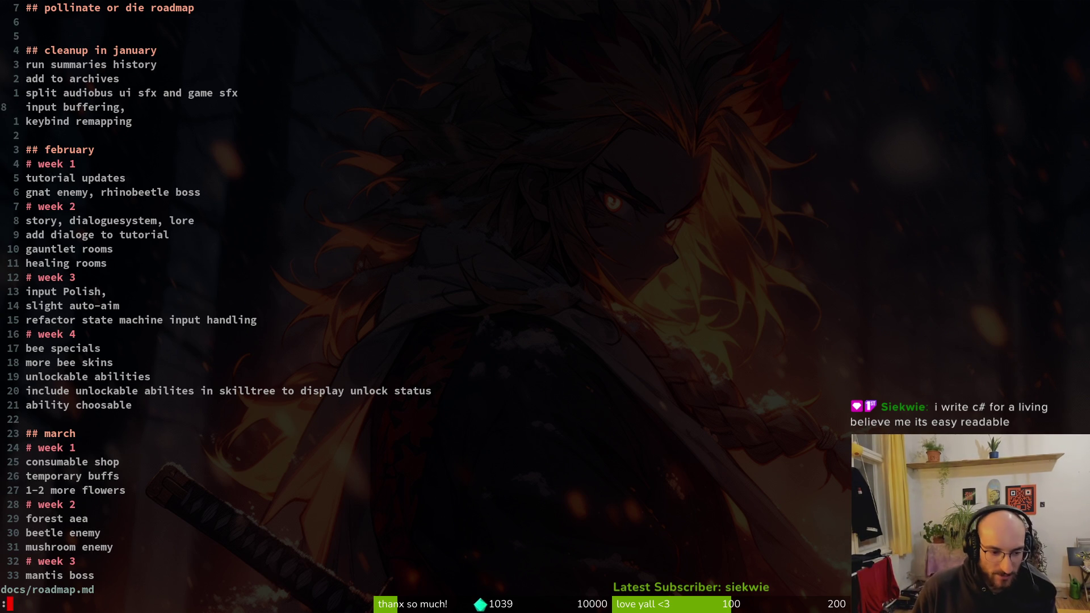
pyautogui.press('Return')
# Step: Check in tig that the consumables branch has nothing to commit, then close the terminal
pyautogui.write('tig')
pyautogui.press('Return')
pyautogui.press('j')
pyautogui.press('j')
pyautogui.press('j')
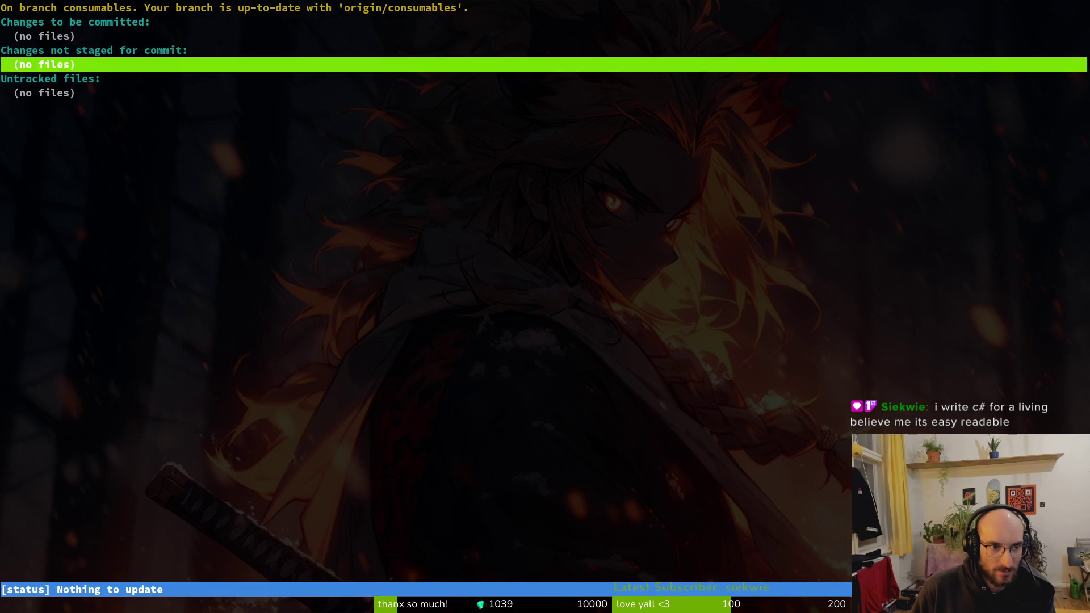
pyautogui.press('q')
pyautogui.hotkey('ctrl', 'd')
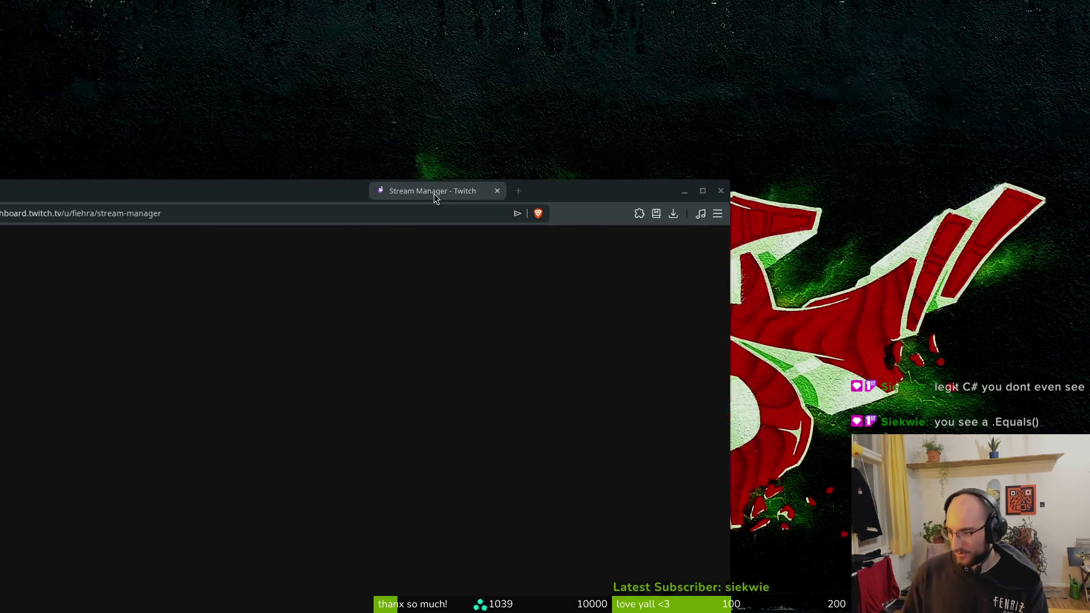
# Step: Move the Twitch Stream Manager window into view and start choosing a channel to raid
pyautogui.moveTo(433, 197)
pyautogui.mouseDown()
pyautogui.moveTo(647, 29)
pyautogui.moveTo(709, 38)
pyautogui.mouseUp()
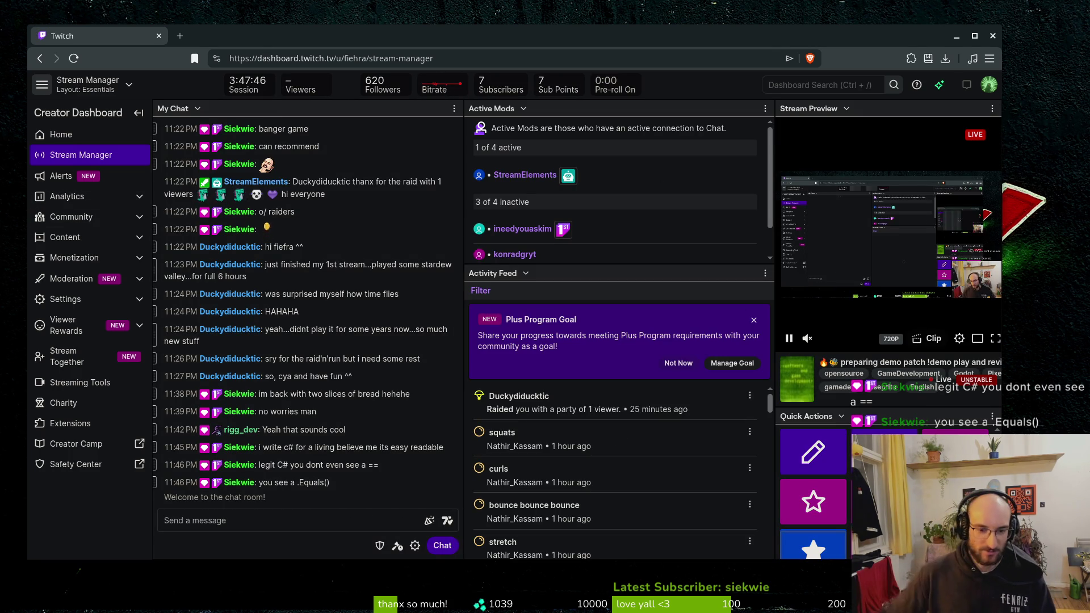
pyautogui.click(885, 454)
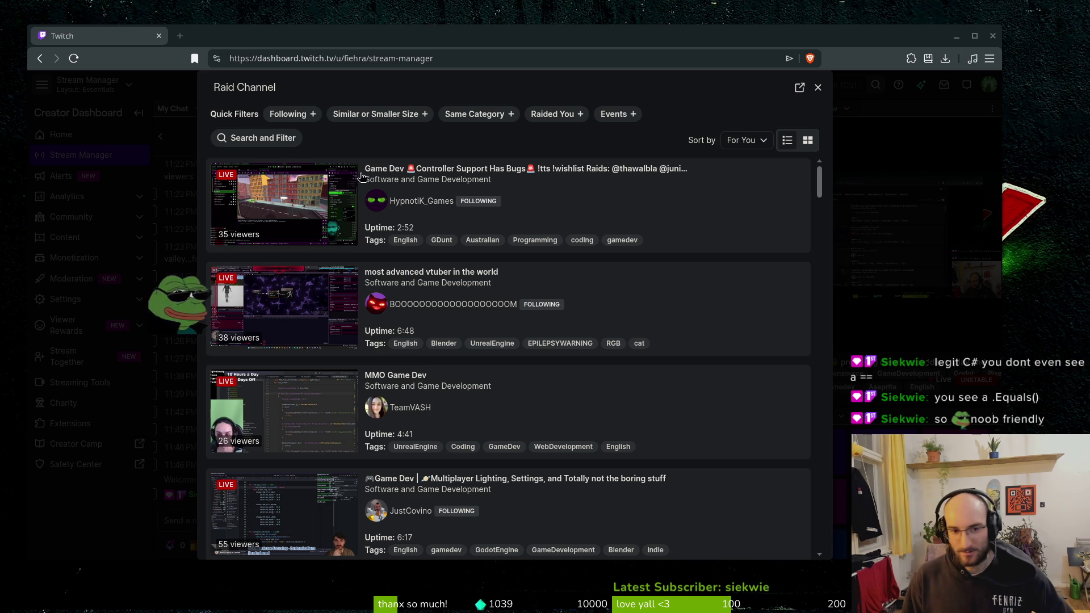
# Step: Scroll through the live channels offered as raid targets
pyautogui.scroll(-1, 510, 405)
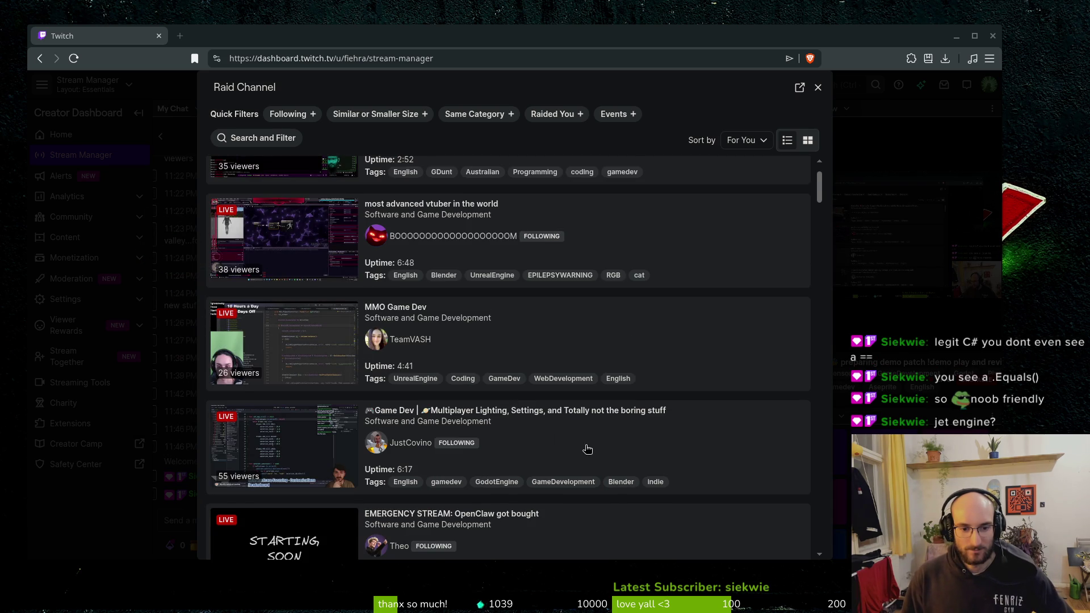
pyautogui.scroll(-1, 617, 448)
pyautogui.scroll(-2, 625, 382)
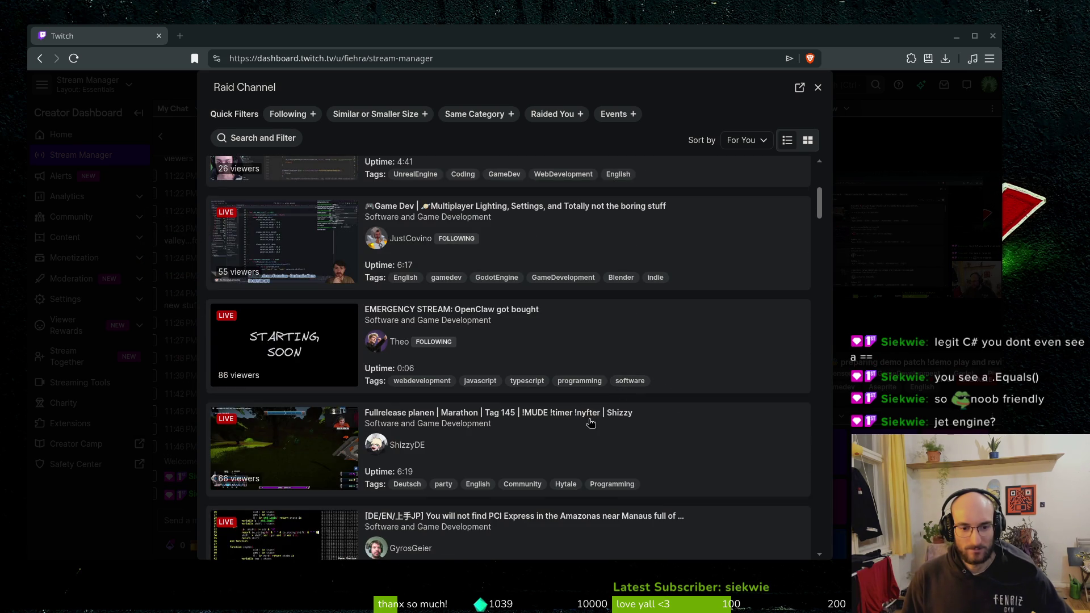
pyautogui.scroll(-1, 632, 429)
pyautogui.scroll(-1, 653, 431)
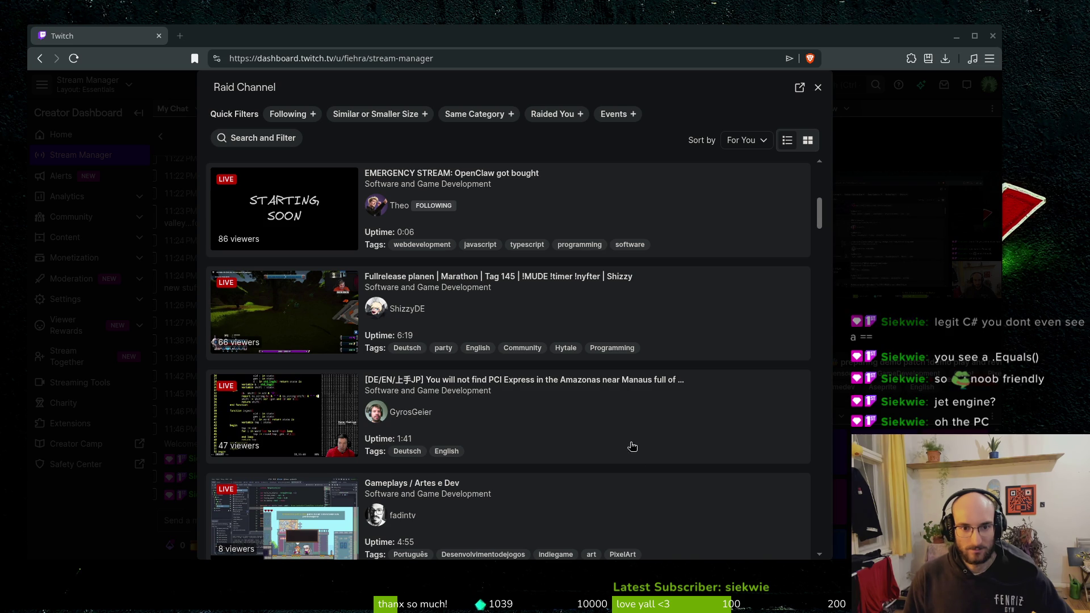
pyautogui.scroll(-6, 567, 424)
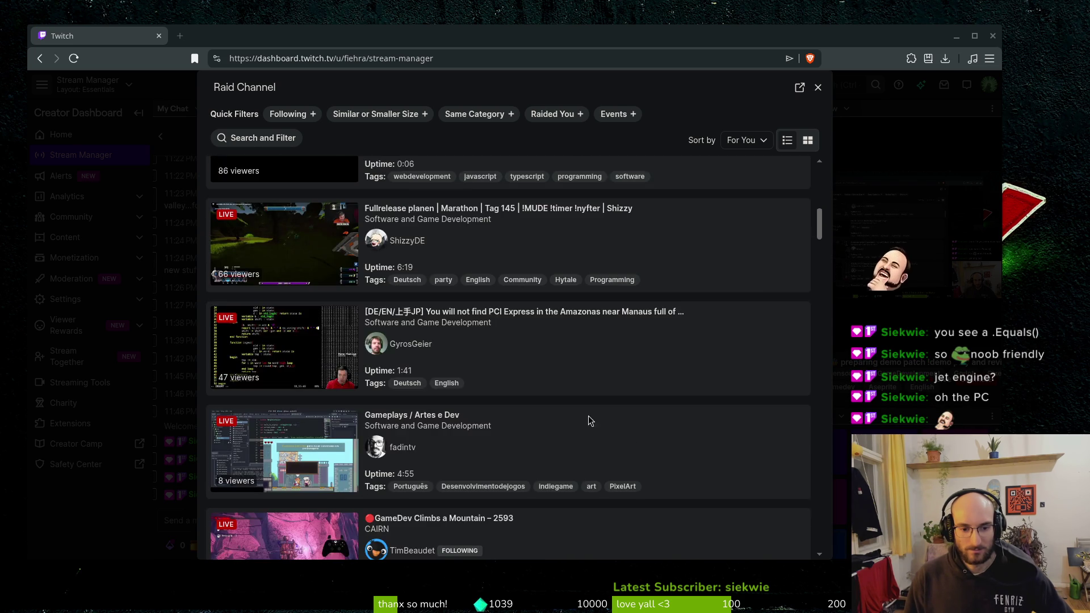
pyautogui.scroll(-3, 593, 420)
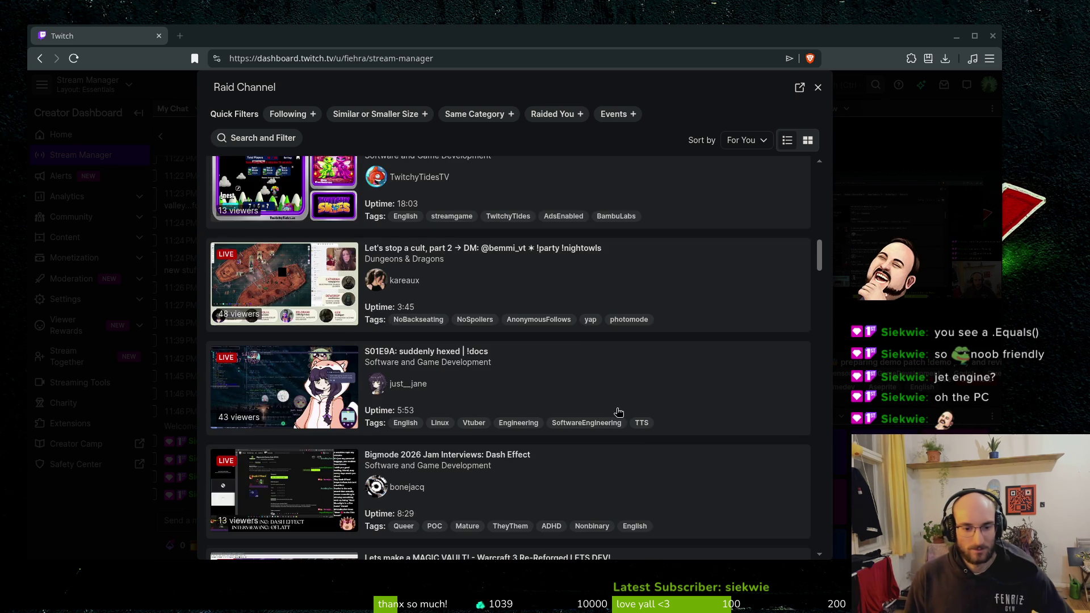
pyautogui.scroll(-4, 619, 426)
pyautogui.scroll(-7, 601, 437)
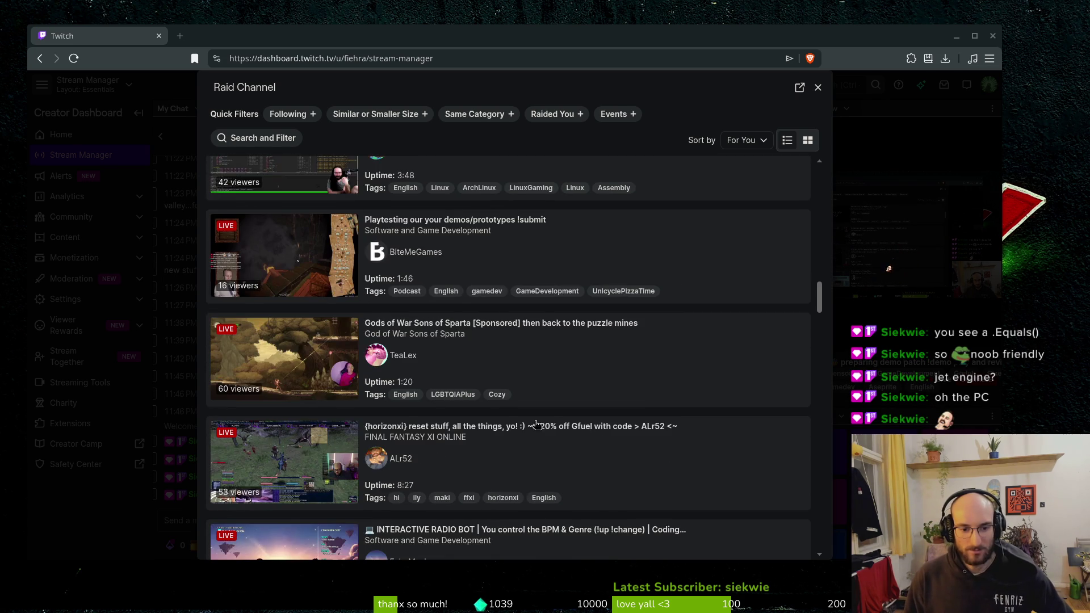
pyautogui.scroll(-3, 536, 446)
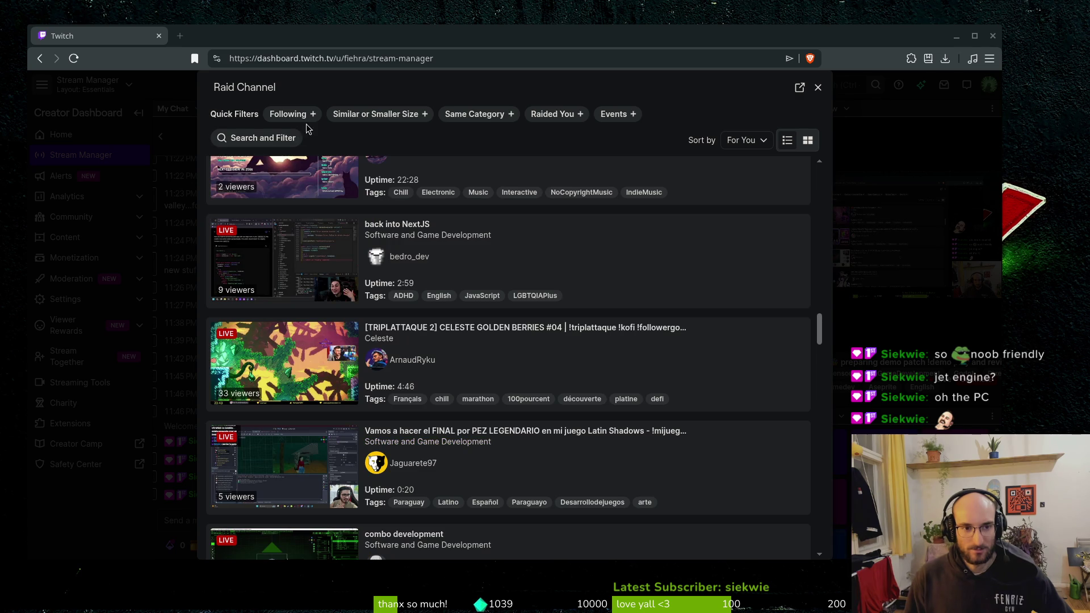
# Step: Filter the raid list to Following and browse the followed Software and Game Development streams
pyautogui.click(272, 115)
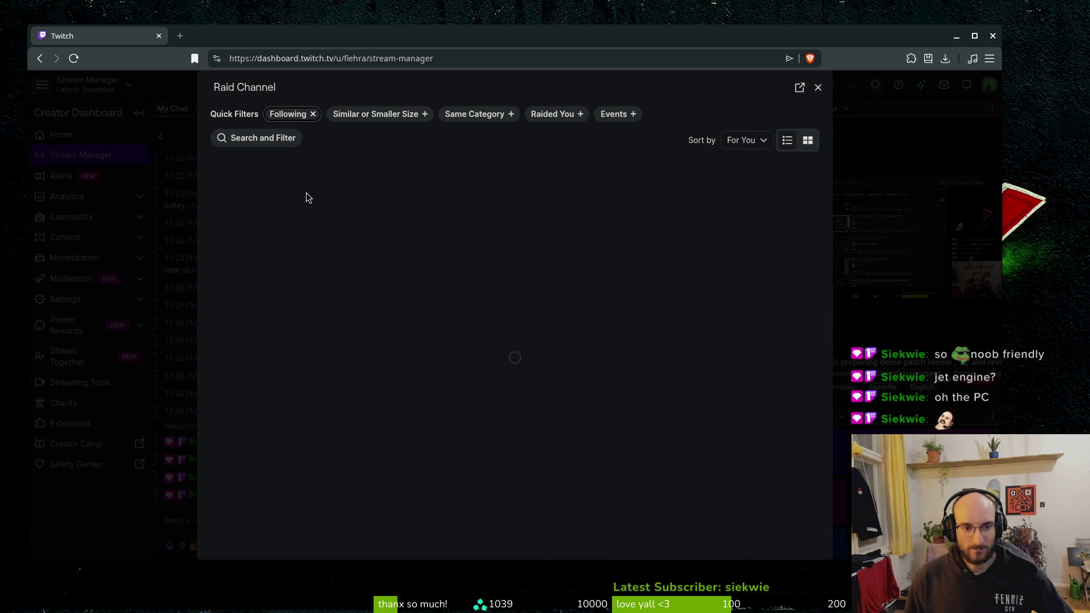
pyautogui.scroll(-5, 607, 440)
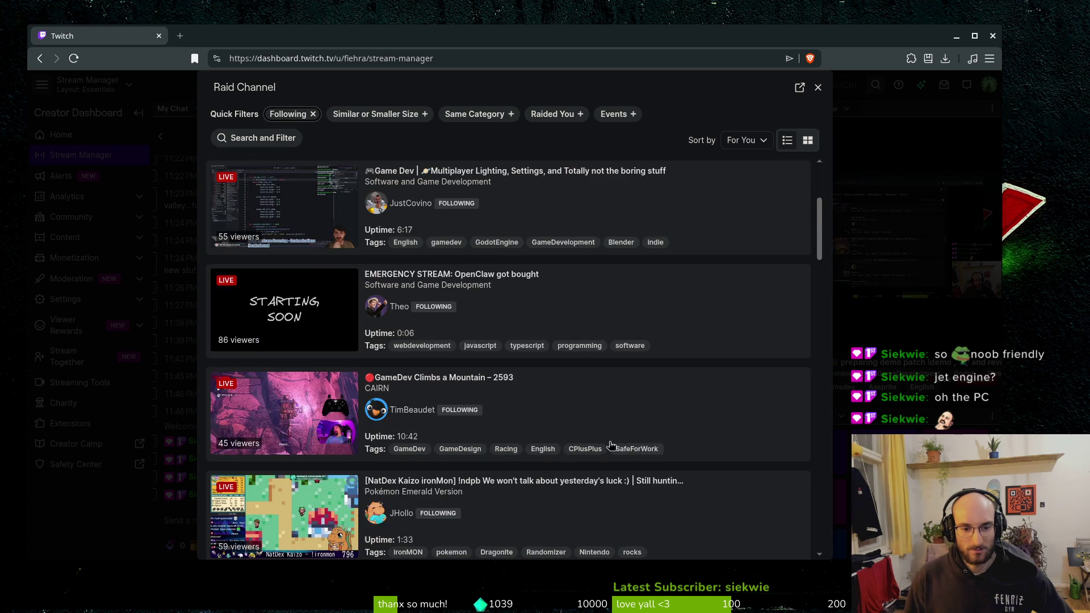
pyautogui.scroll(-4, 603, 428)
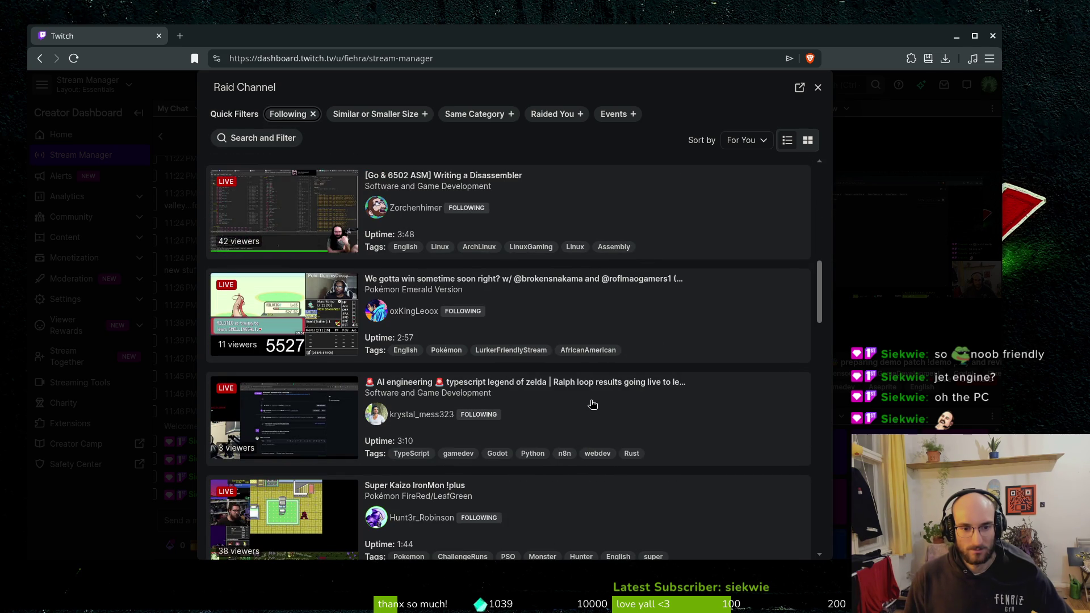
pyautogui.scroll(-2, 583, 393)
pyautogui.scroll(-3, 576, 389)
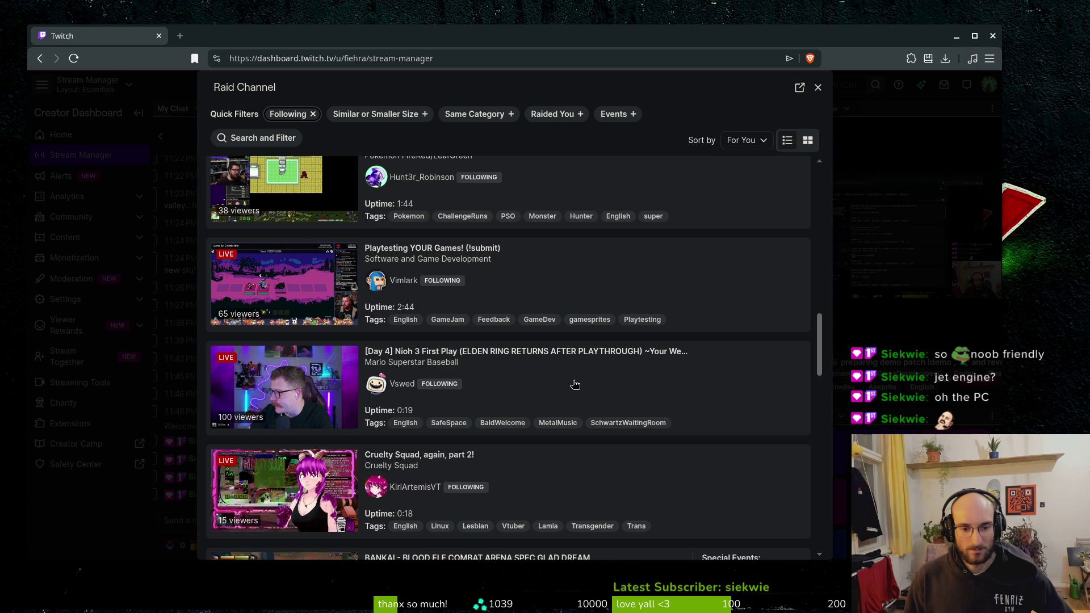
pyautogui.scroll(-2, 572, 385)
pyautogui.scroll(-2, 573, 385)
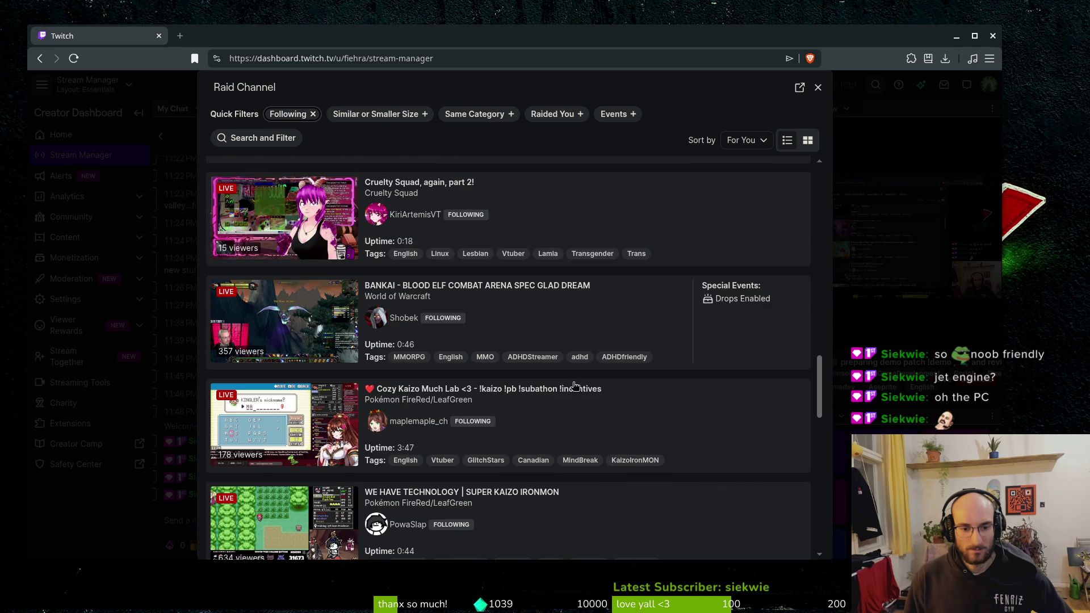
pyautogui.scroll(-7, 573, 385)
pyautogui.scroll(10, 562, 368)
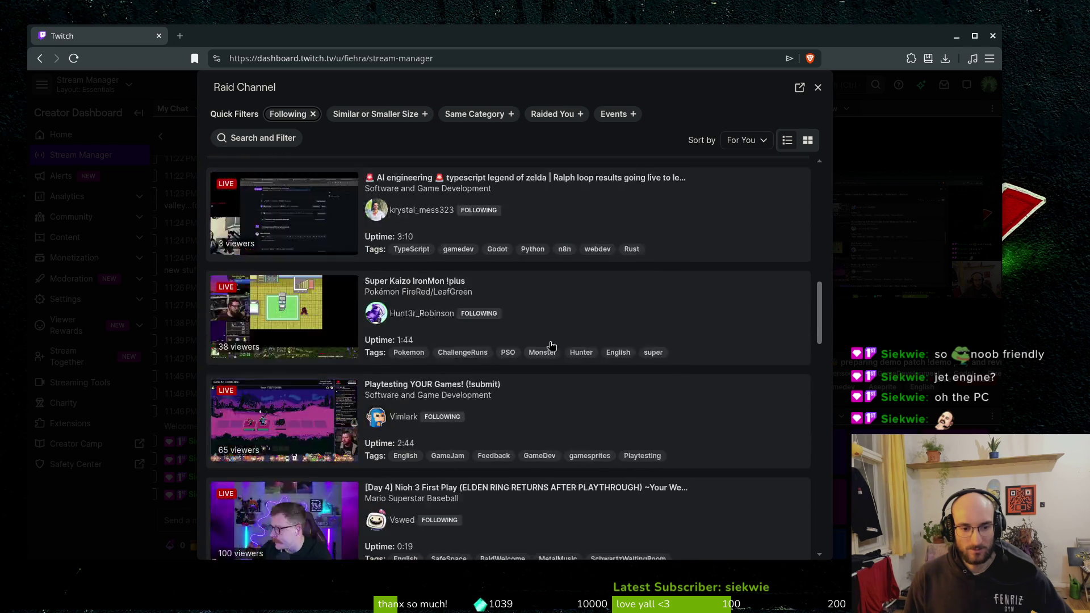